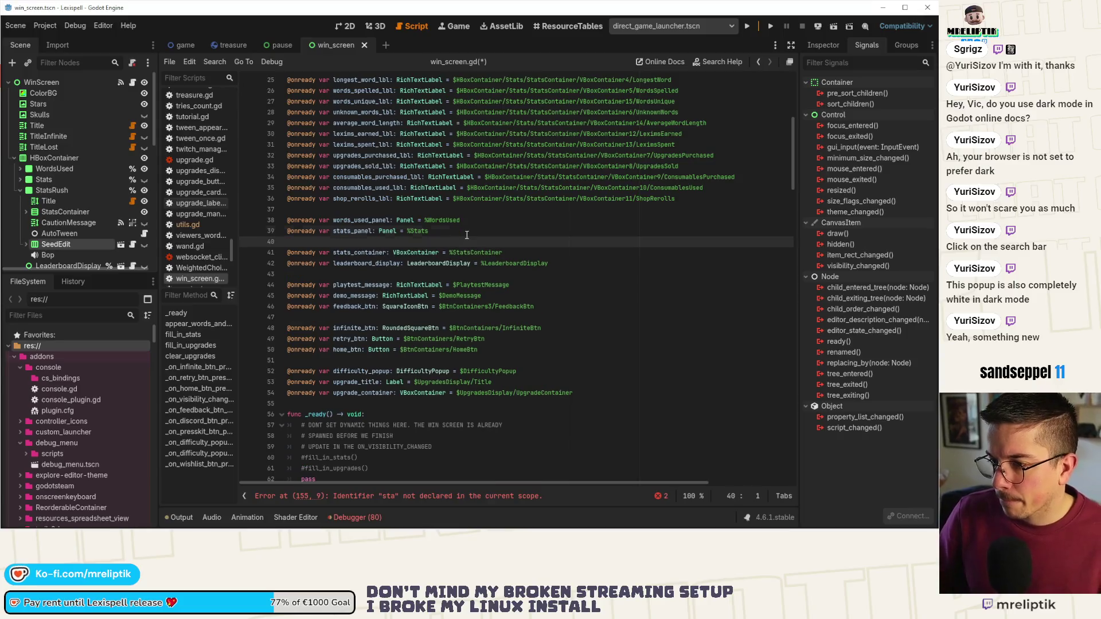
drag(68, 190, 341, 249)
click(368, 242)
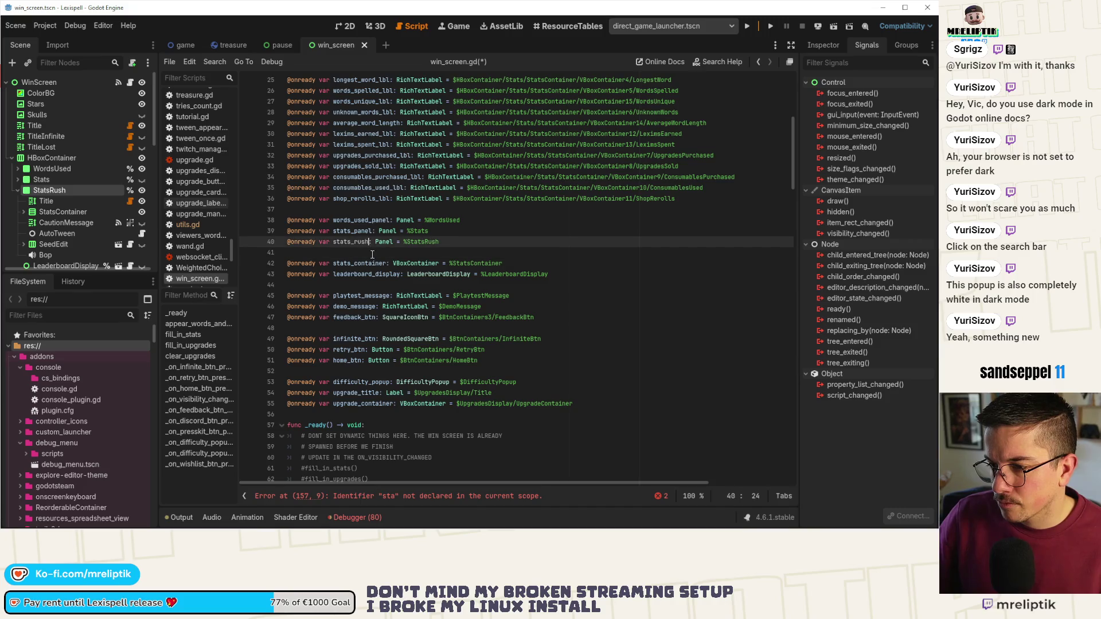
text(_panel)
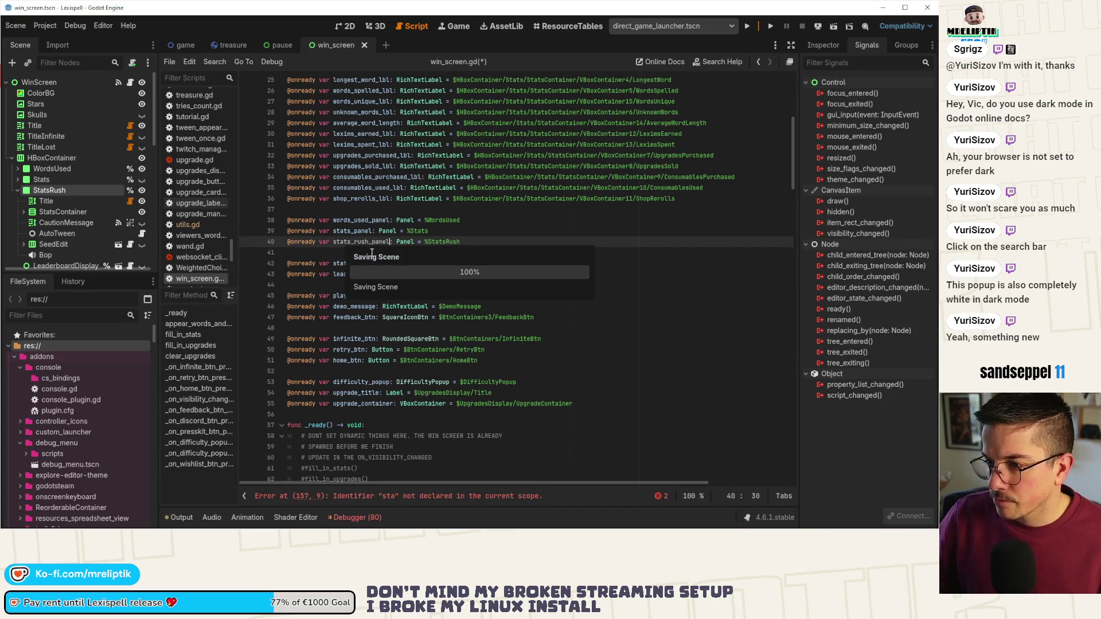
click(372, 253)
key(Delete)
key(ctrl+s)
Step: On line 156, show stats_panel only when Globals.game_mode is GAME_MODE.CLASSIC
double_click(354, 231)
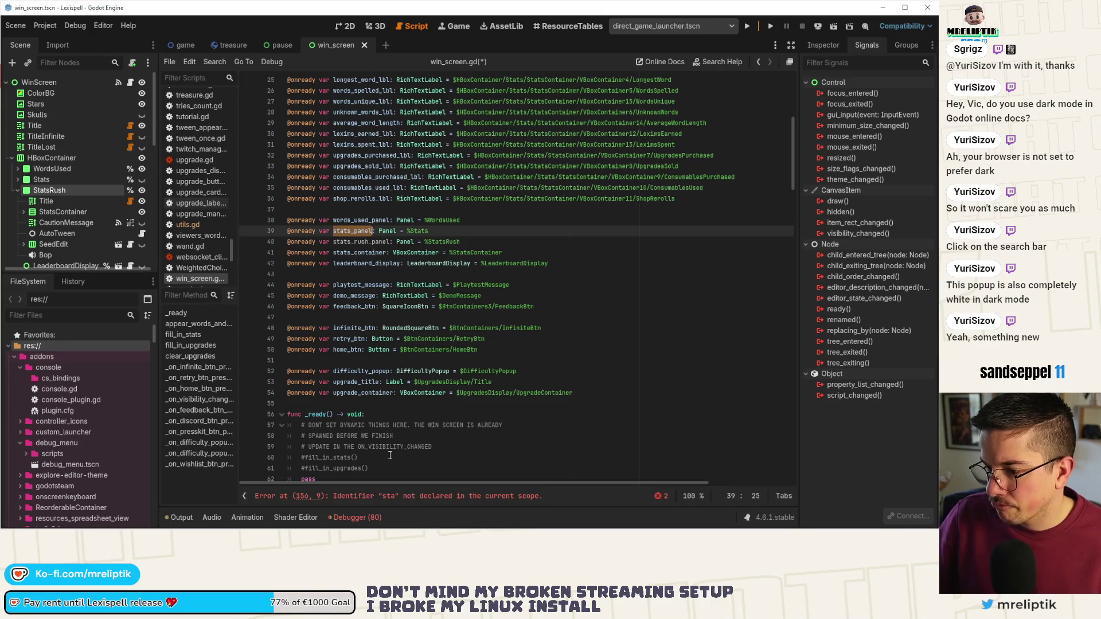
click(406, 501)
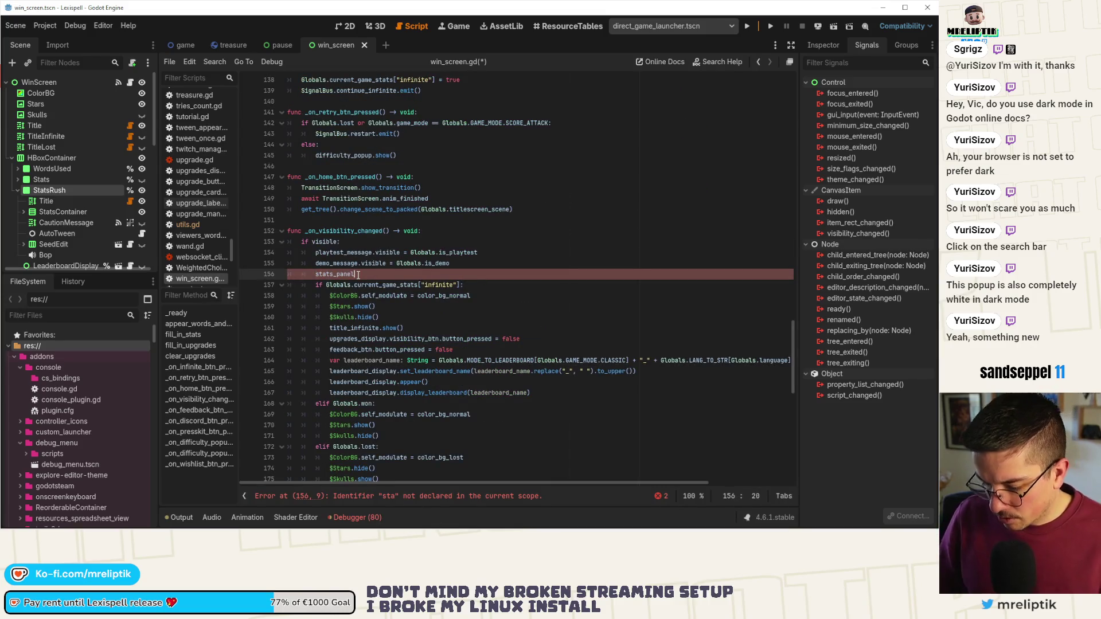
text(.visible = Glo)
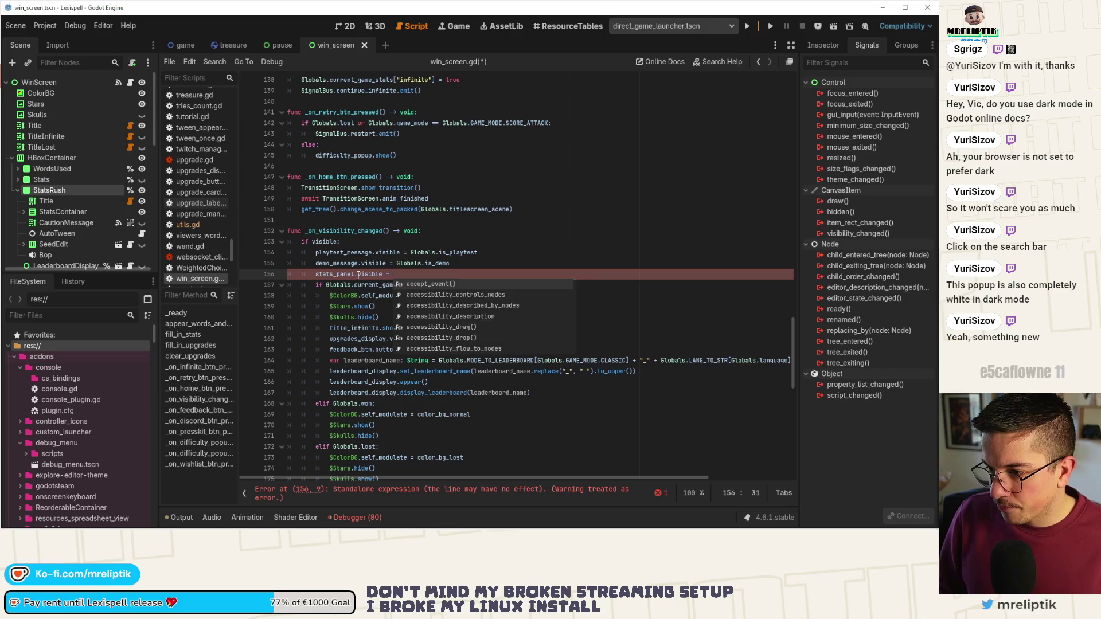
key(Return)
text(.MO)
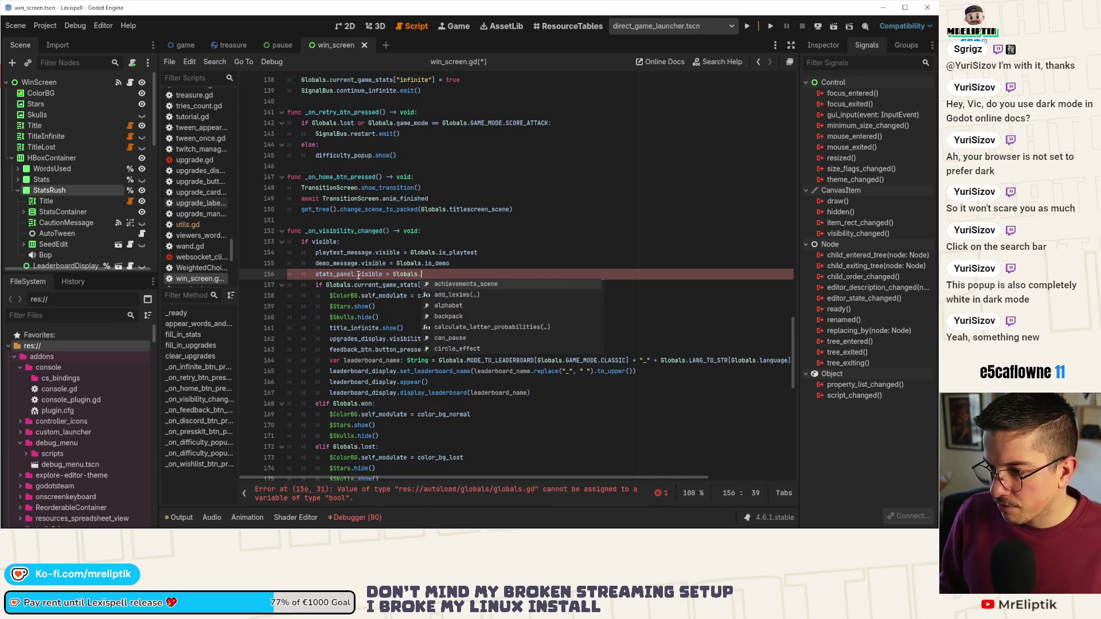
key(BackSpace)
key(BackSpace)
text(game)
key(Return)
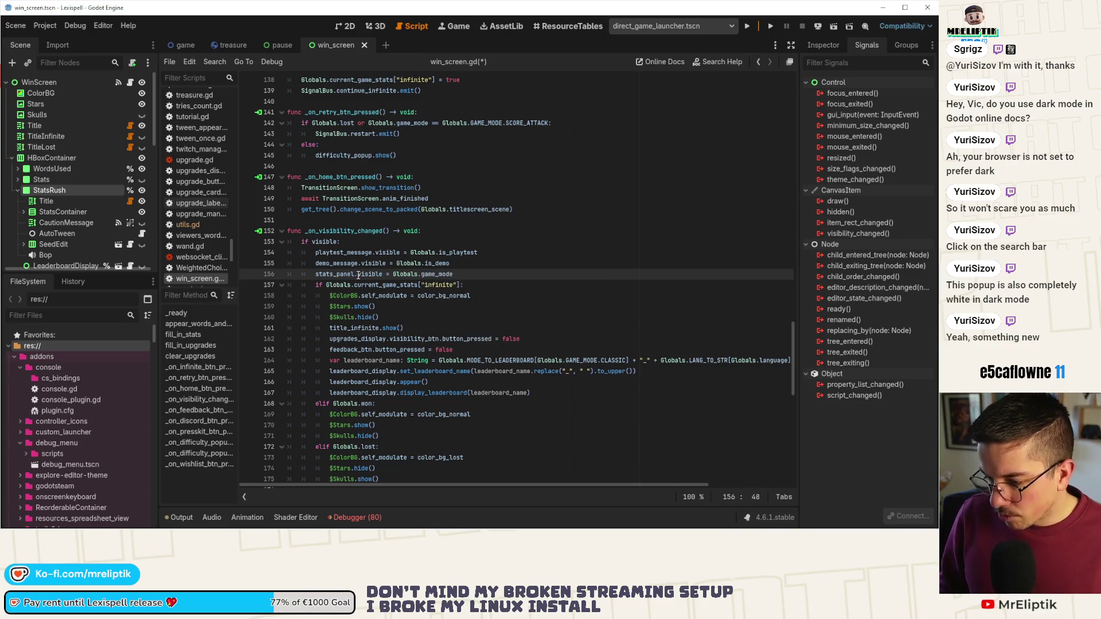
text(Globals.GAME)
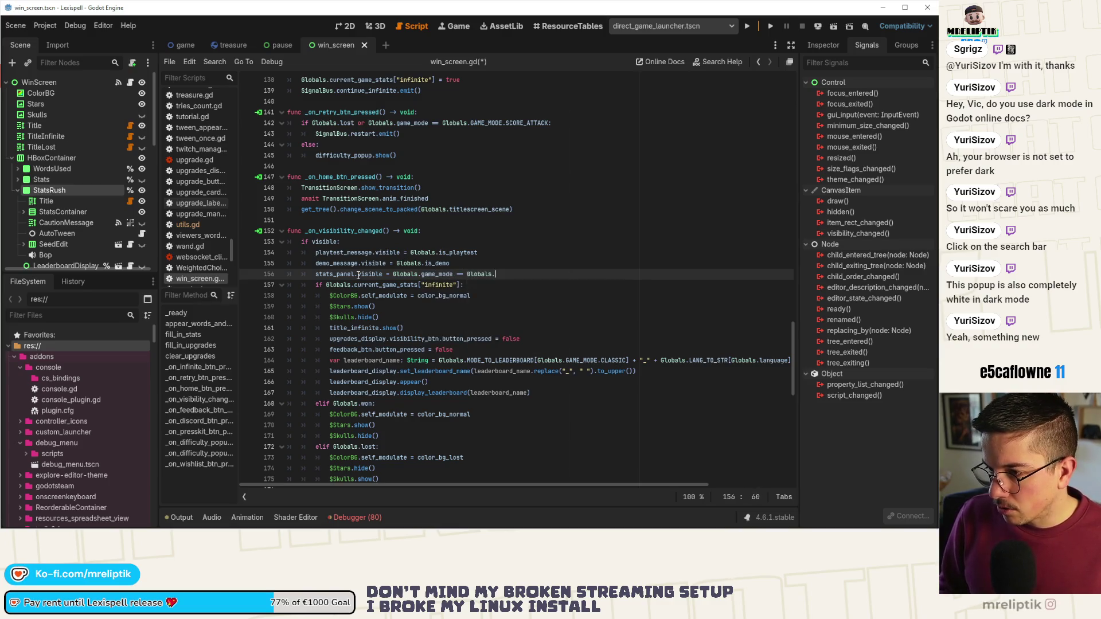
key(Return)
text(.)
key(Return)
Step: Duplicate it as line 157 so stats_rush_panel shows only in SCORE_ATTACK mode, then save
key(ctrl+shift+d)
key(ctrl+BackSpace)
text(SCORE)
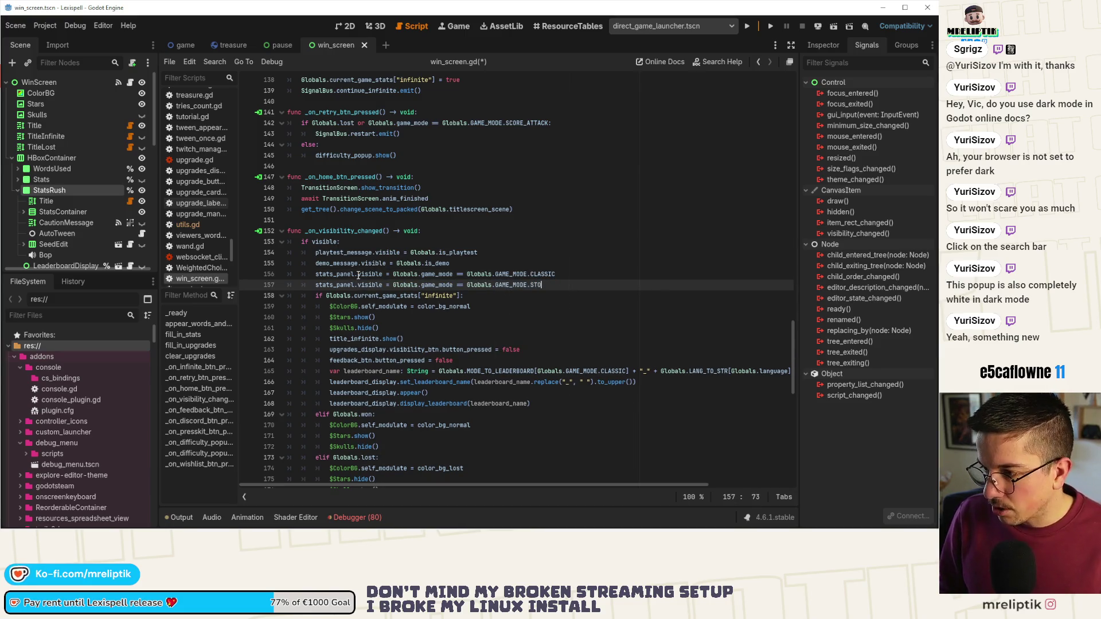
text(_)
key(Return)
key(ctrl+Left)
key(ctrl+Left)
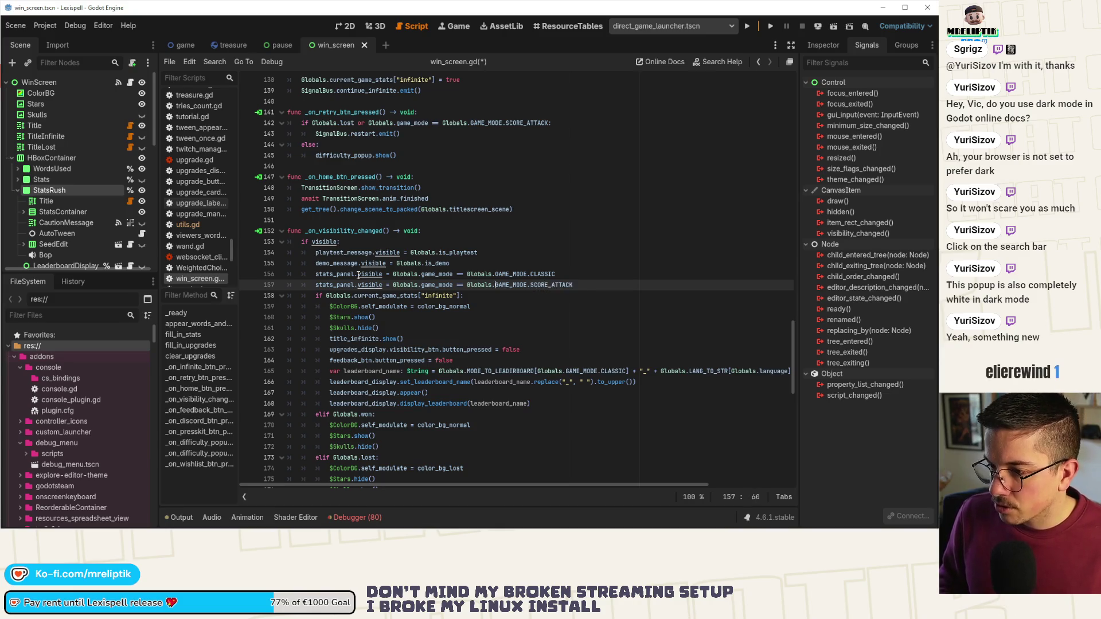
key(ctrl+shift+Left)
text(sta)
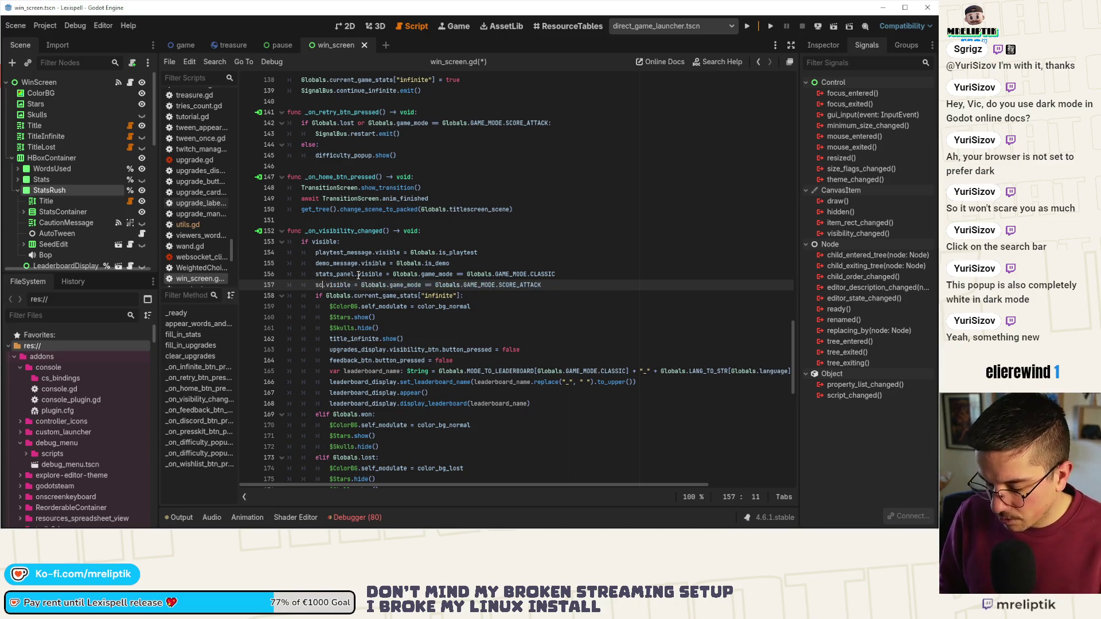
text(ts_r)
key(Return)
key(ctrl+s)
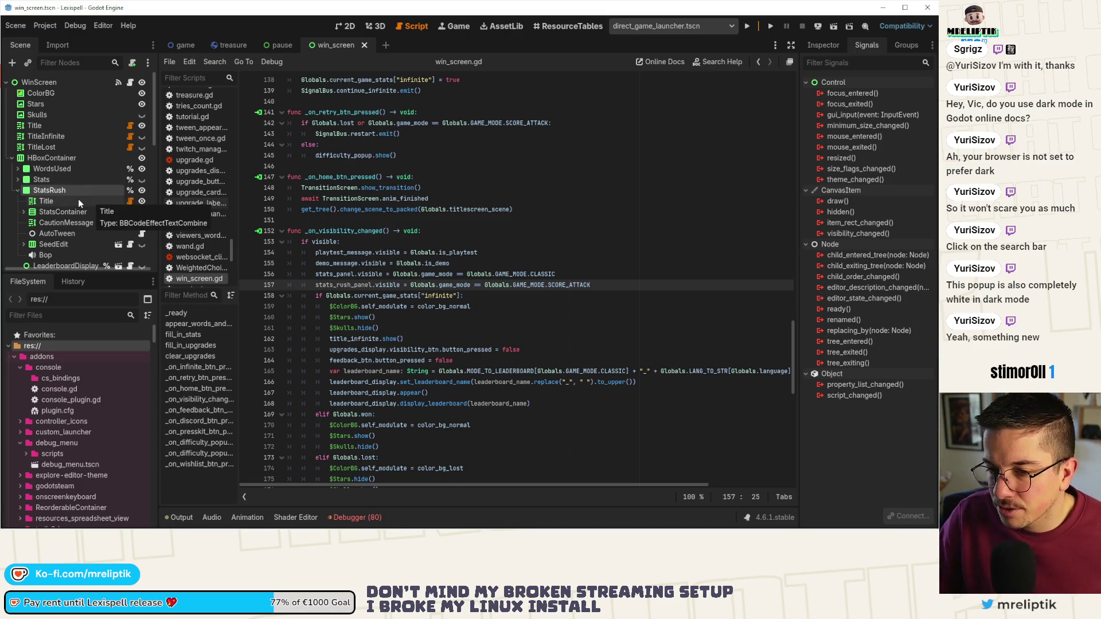
Step: Change the Title label's BBCode wave amp from 15 to 25 and save the scene
scroll(78, 199, down, 2)
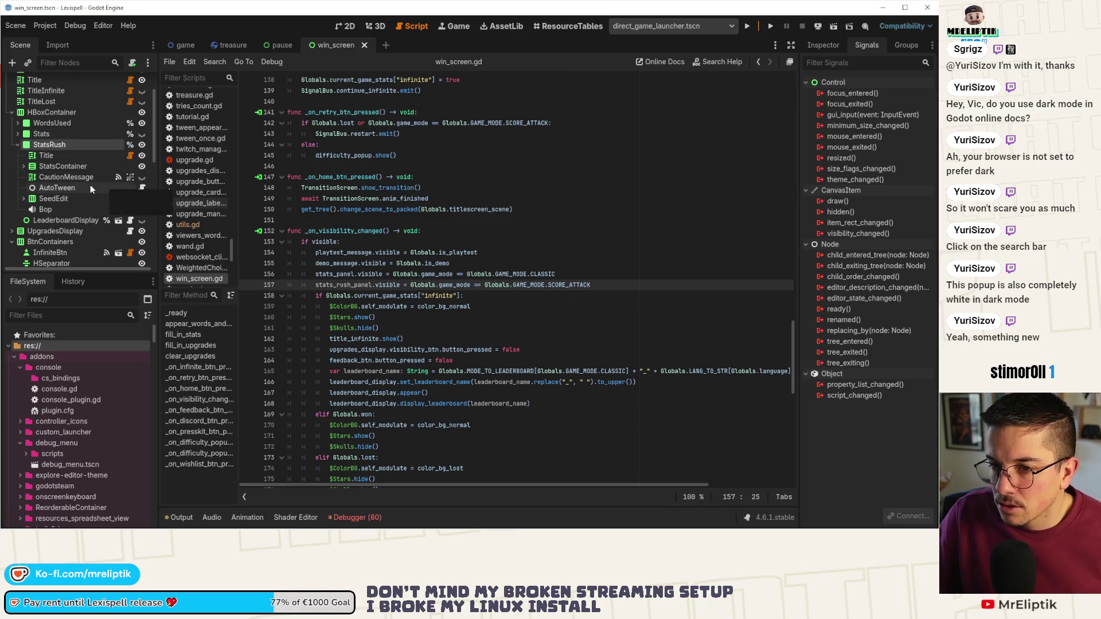
click(345, 26)
scroll(396, 162, down, 2)
scroll(395, 162, up, 3)
click(395, 162)
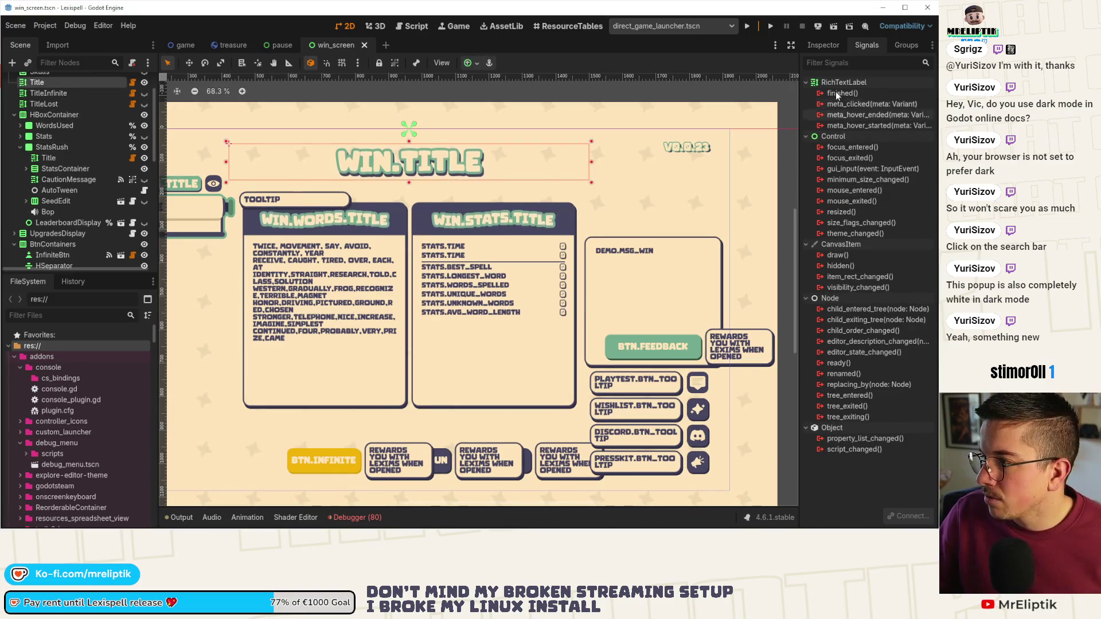
click(823, 44)
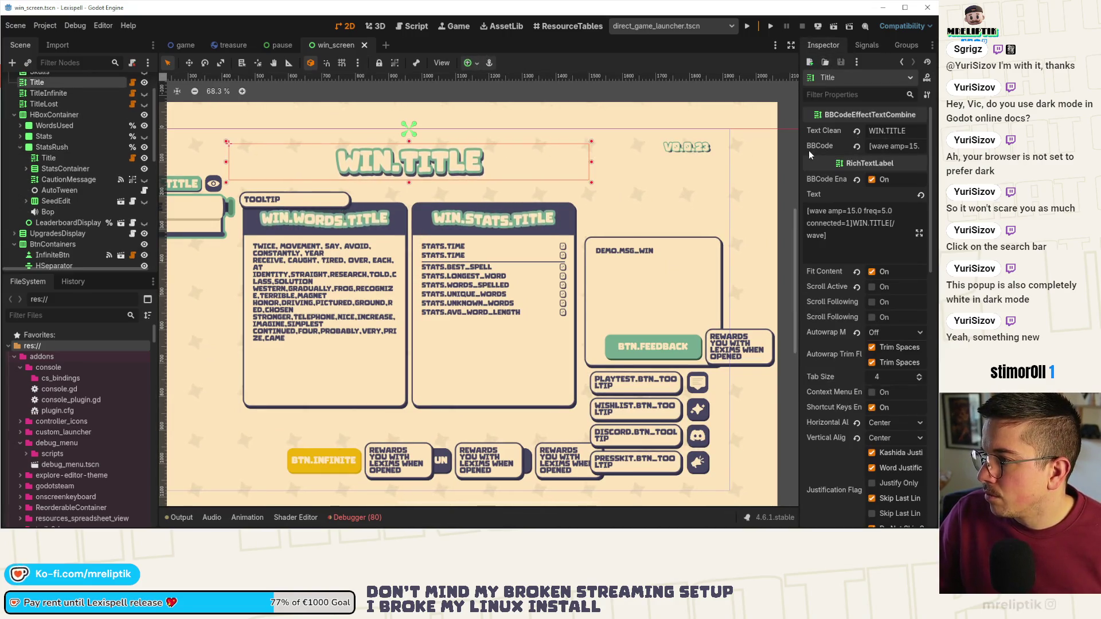
click(915, 146)
key(BackSpace)
text(2)
key(ctrl+s)
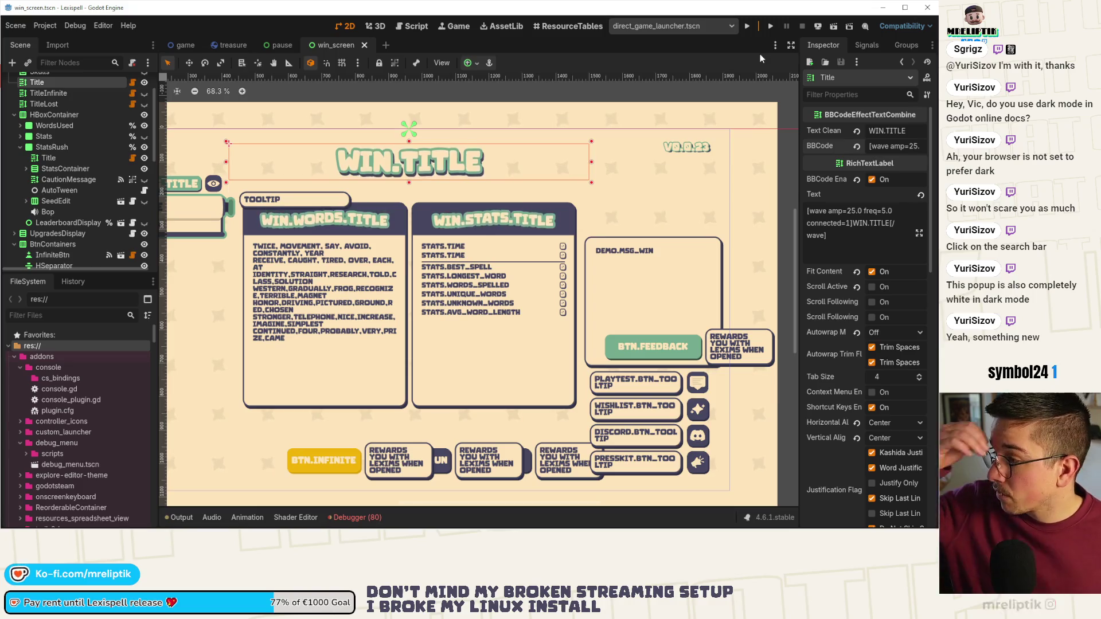
mouse_move(550, 529)
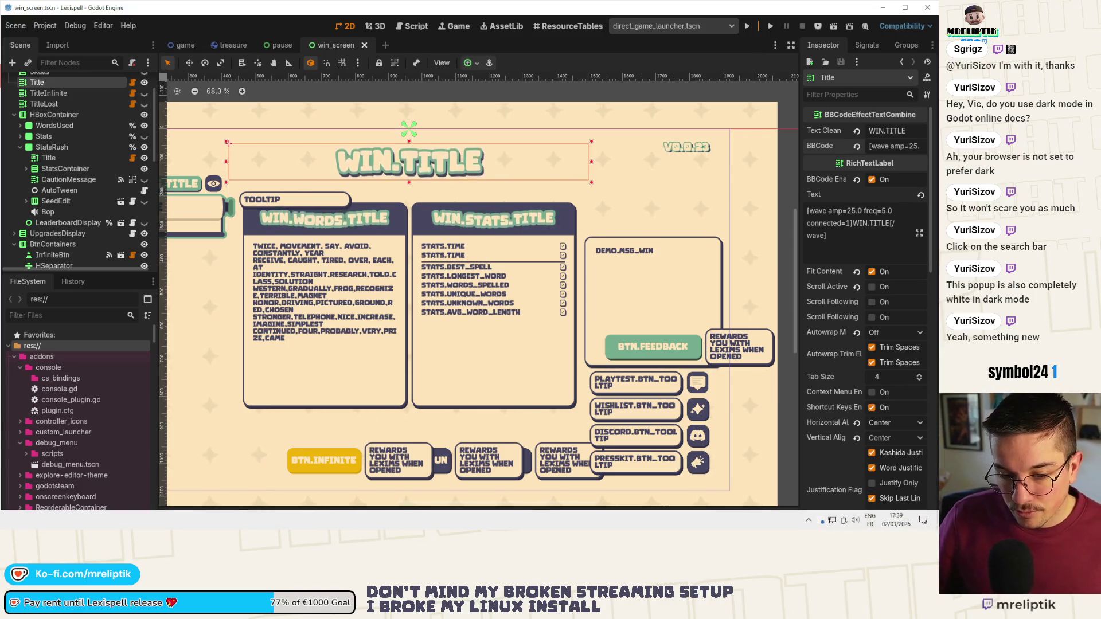
key(alt+Tab)
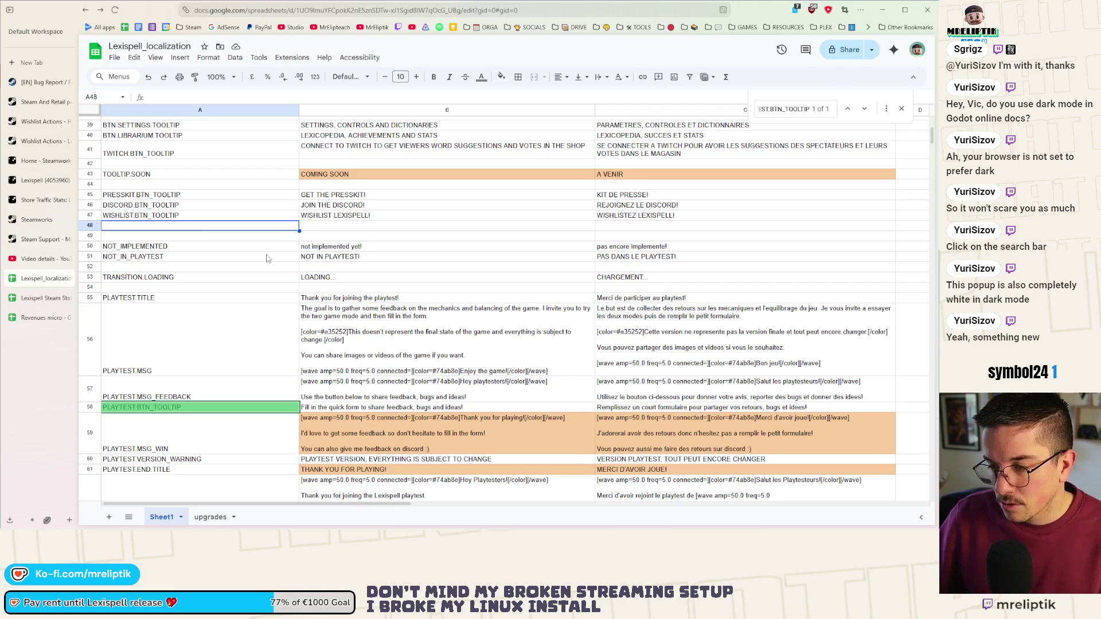
Step: Search the sheet for win_TITLE, check B224 reads THANK YOU FOR PLAYING!, and return to Godot
key(ctrl+f)
text(win_)
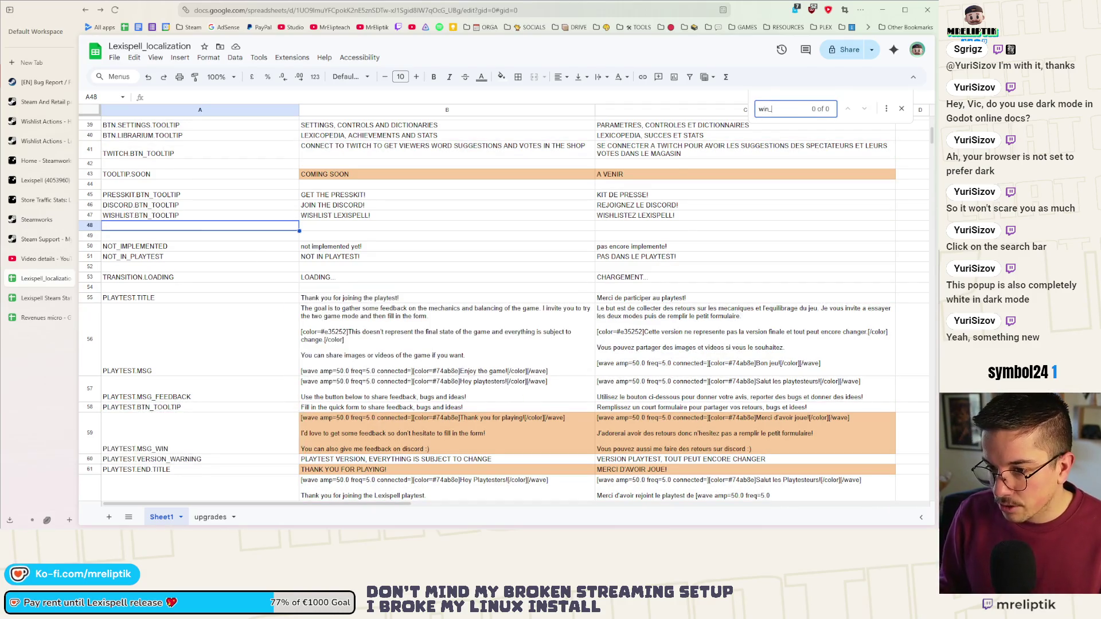
text(TITLE)
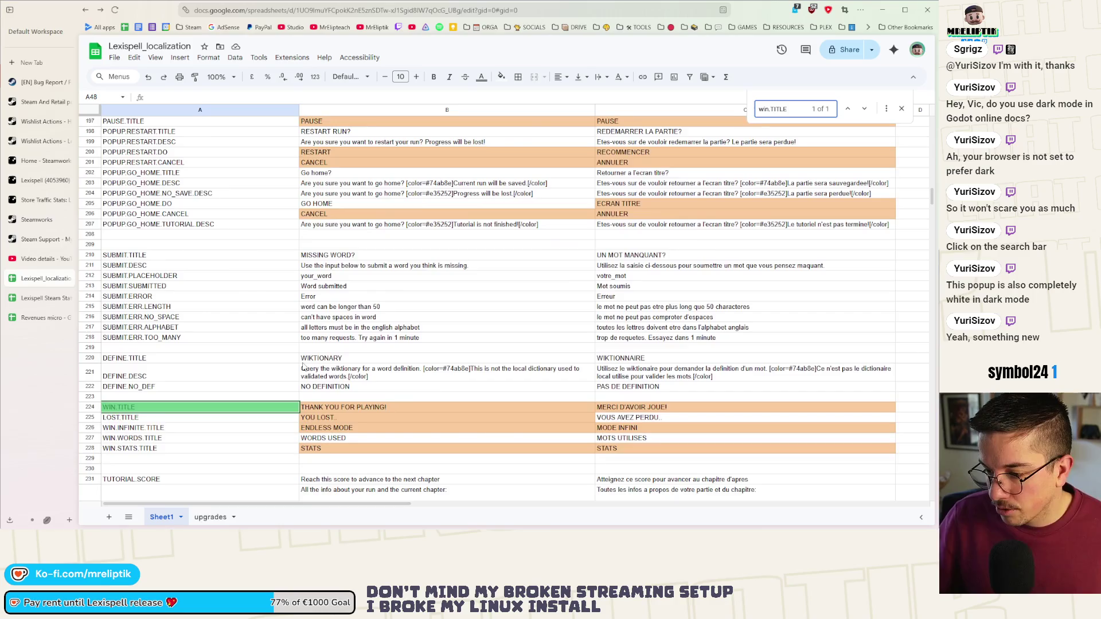
click(411, 320)
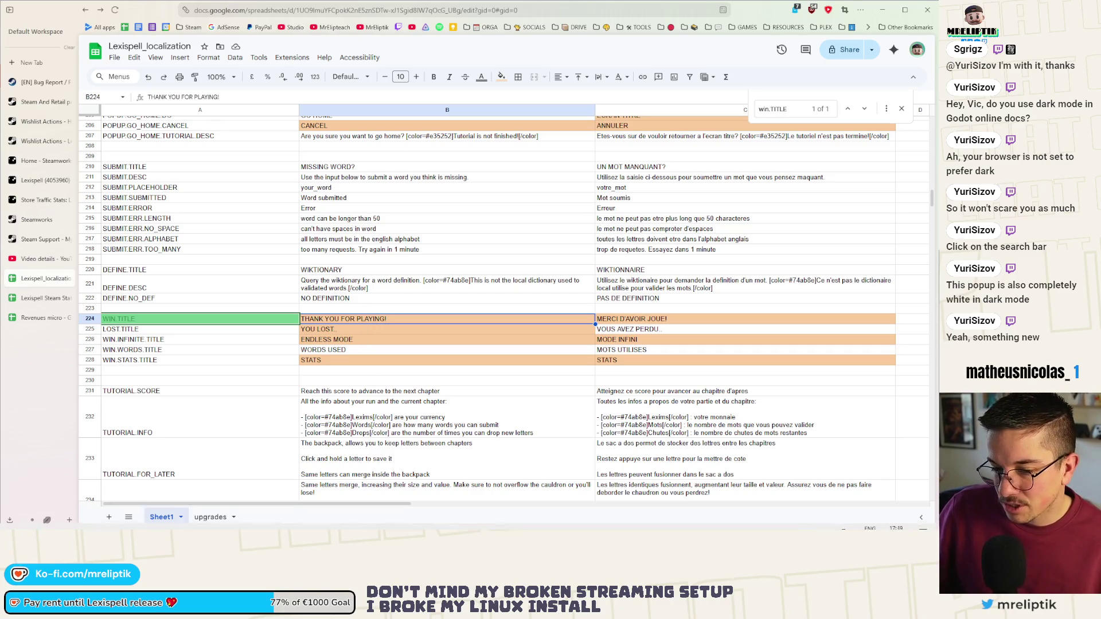
key(alt+Tab)
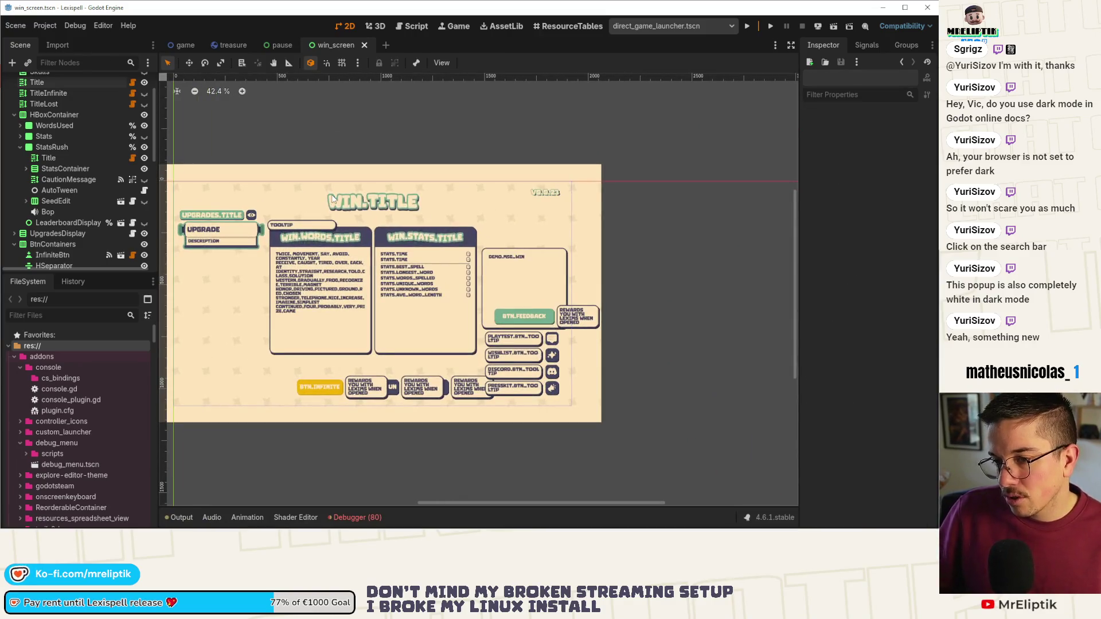
Step: Select StatsContainer, then open win_screen.gd at the fill_in_stats() function
scroll(374, 259, down, 2)
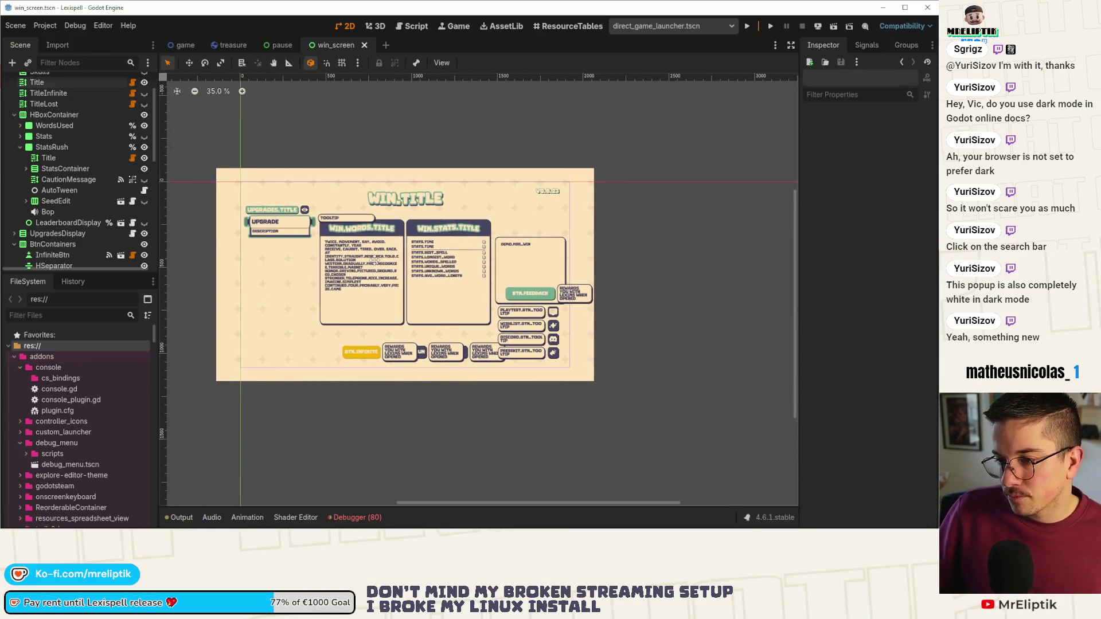
scroll(370, 253, up, 2)
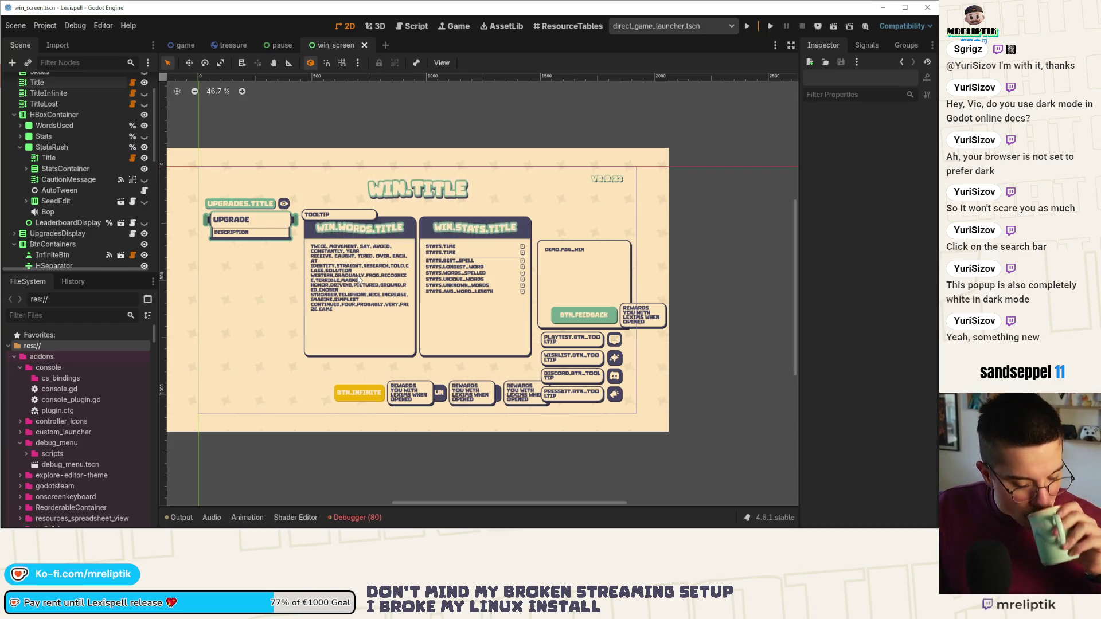
click(468, 297)
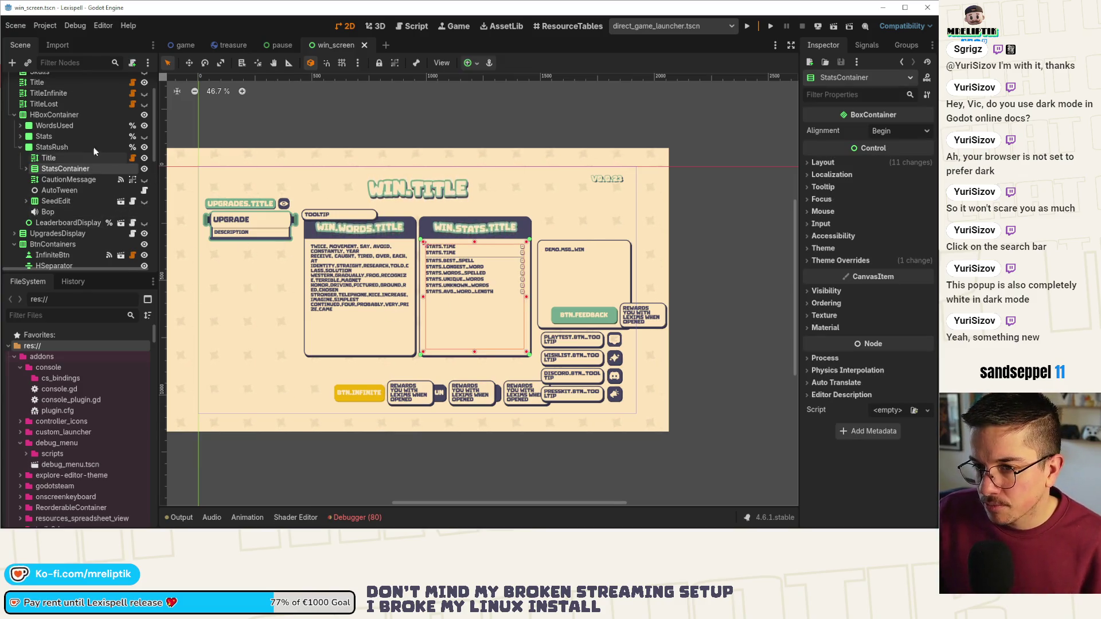
scroll(103, 138, up, 3)
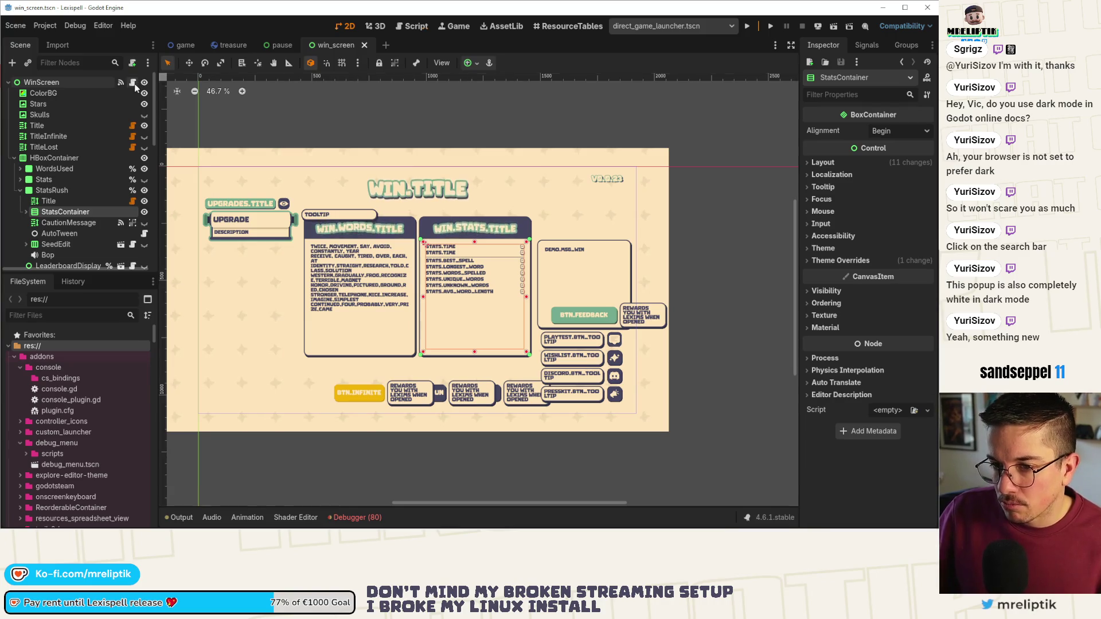
click(133, 82)
click(189, 335)
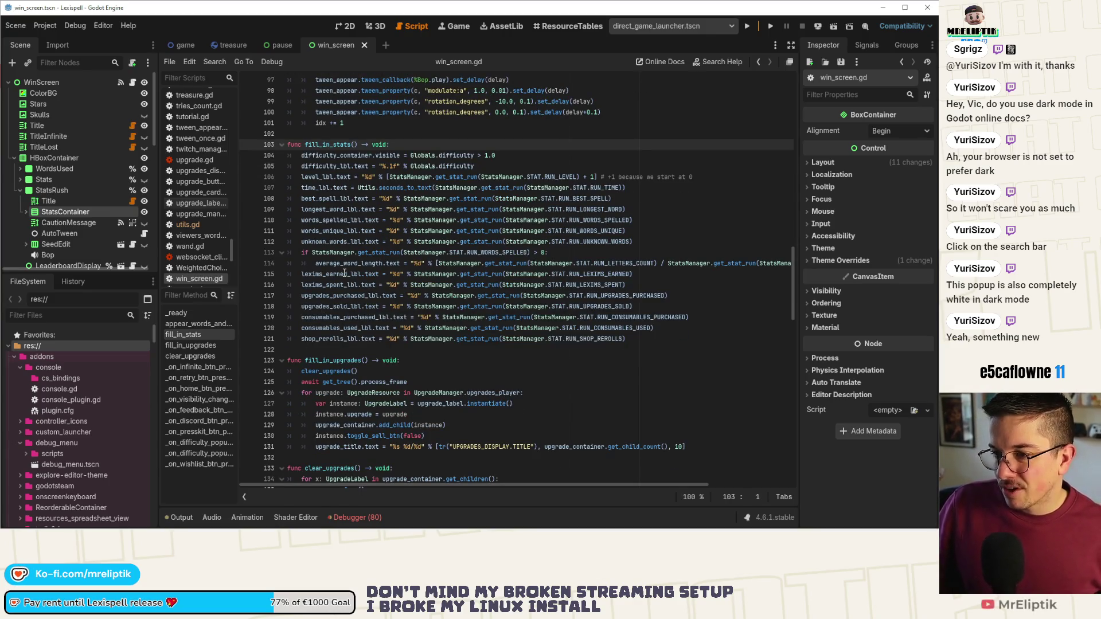
Step: Insert a blank line 38 after the label declarations in win_screen.gd
scroll(390, 264, up, 7)
scroll(390, 265, up, 20)
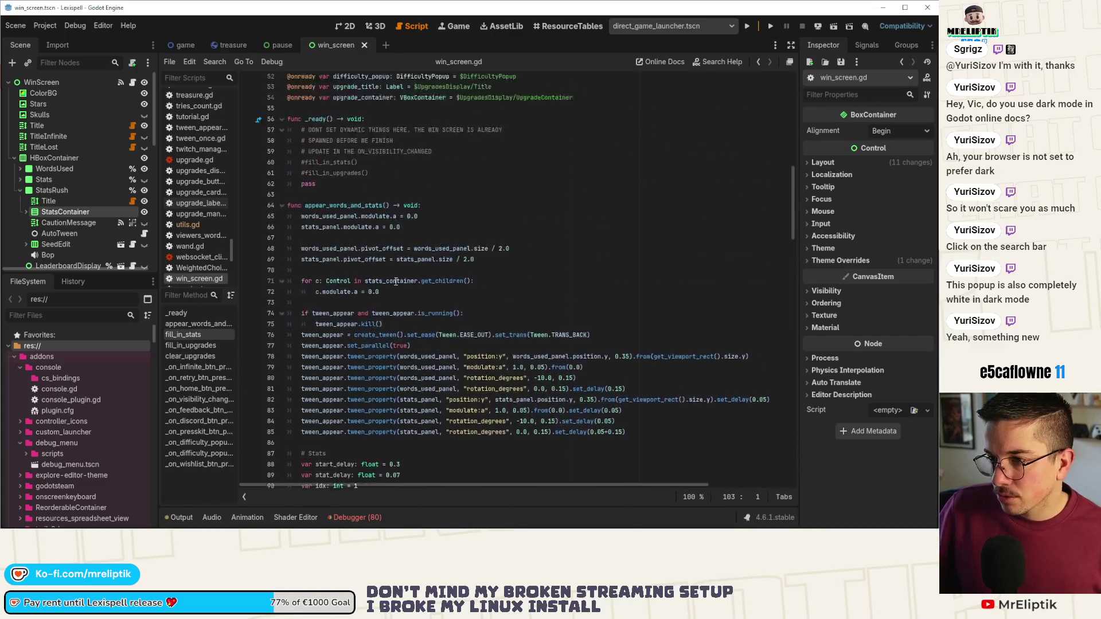
click(324, 308)
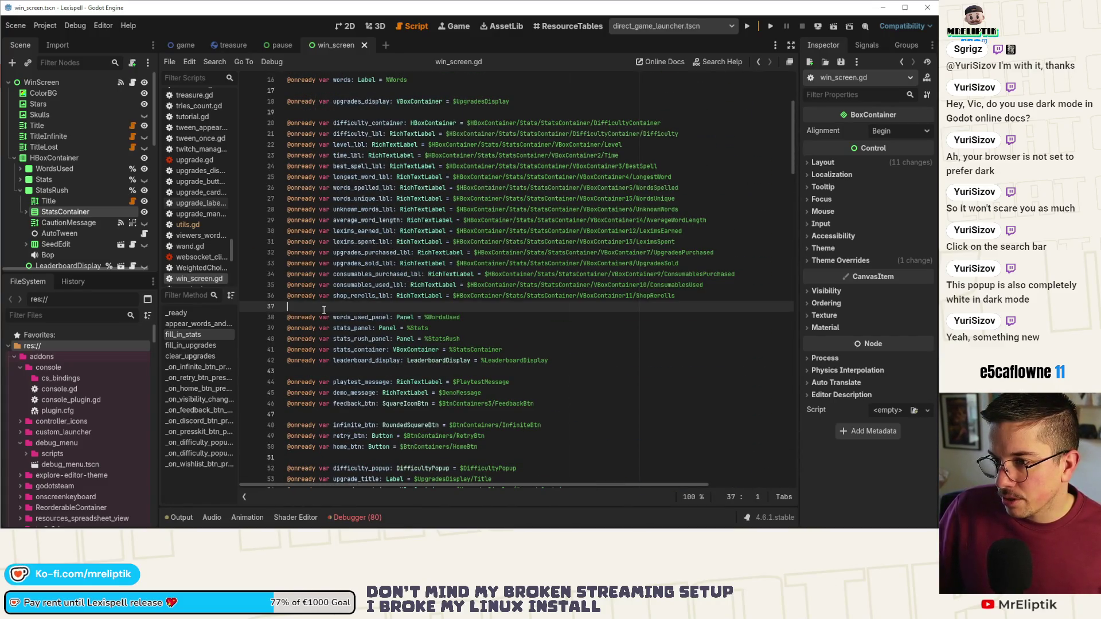
key(Return)
key(Return)
key(Up)
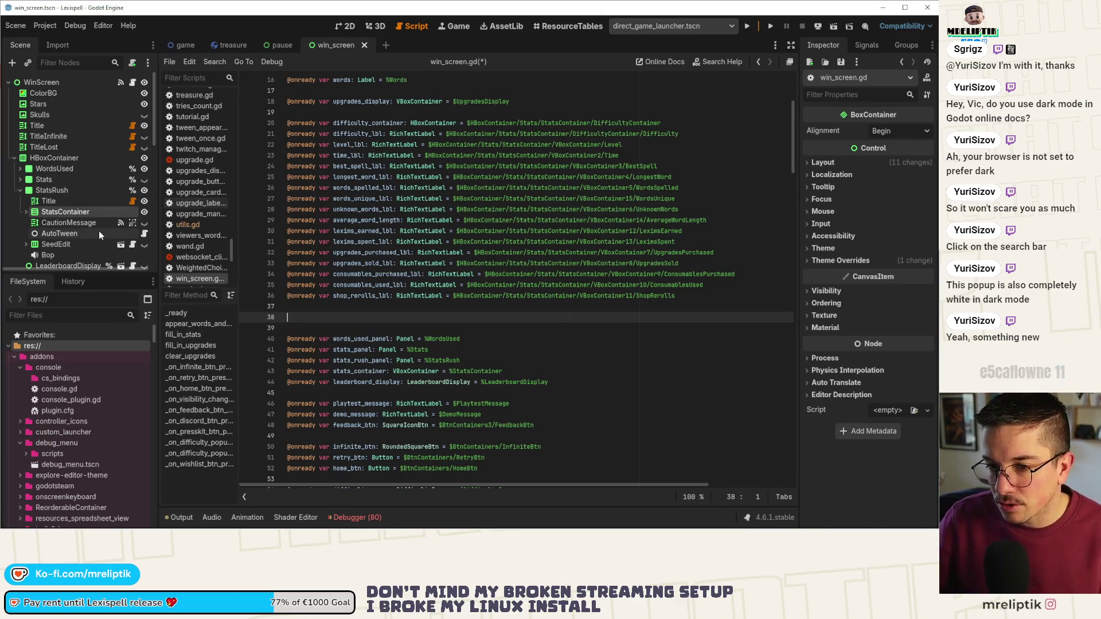
Step: Expand StatsContainer and multi-select Score, Time, BestSpell, LongestWord, WordsSpelled, WordsUnique, UnknownWords, AverageWordLength
click(26, 212)
scroll(81, 229, down, 2)
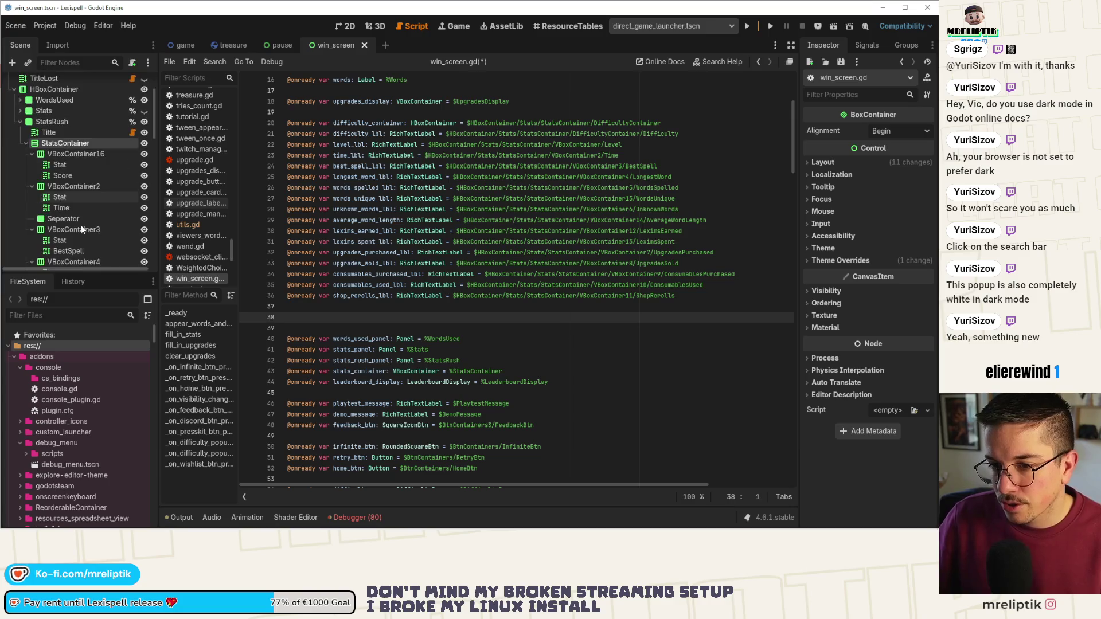
click(91, 175)
scroll(100, 200, down, 2)
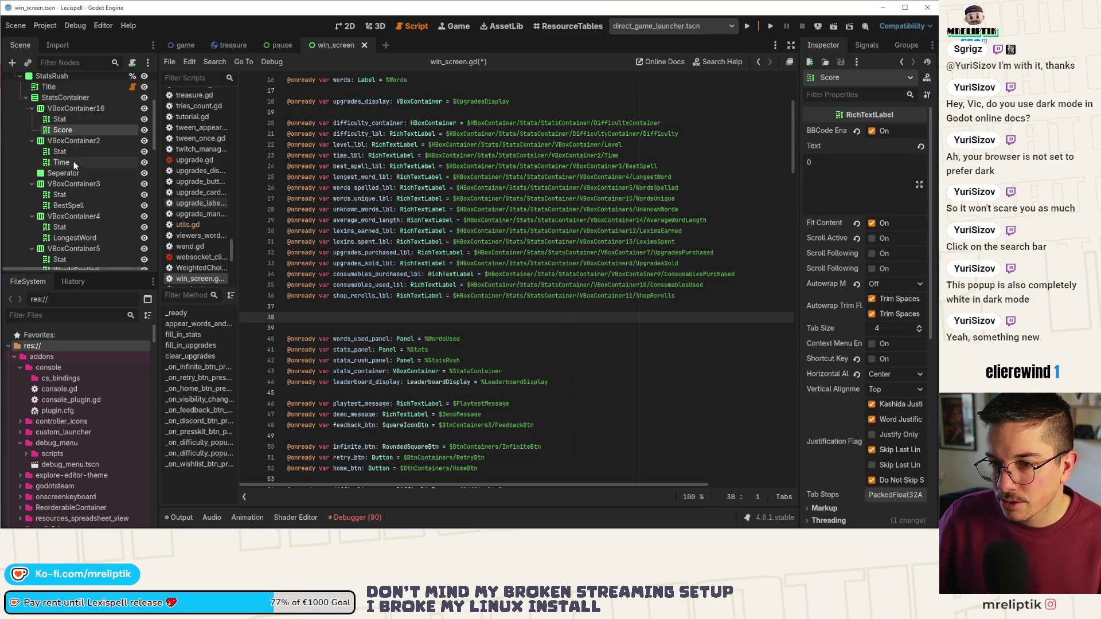
ctrl+click(73, 162)
ctrl+click(72, 205)
scroll(86, 209, down, 2)
ctrl+click(82, 194)
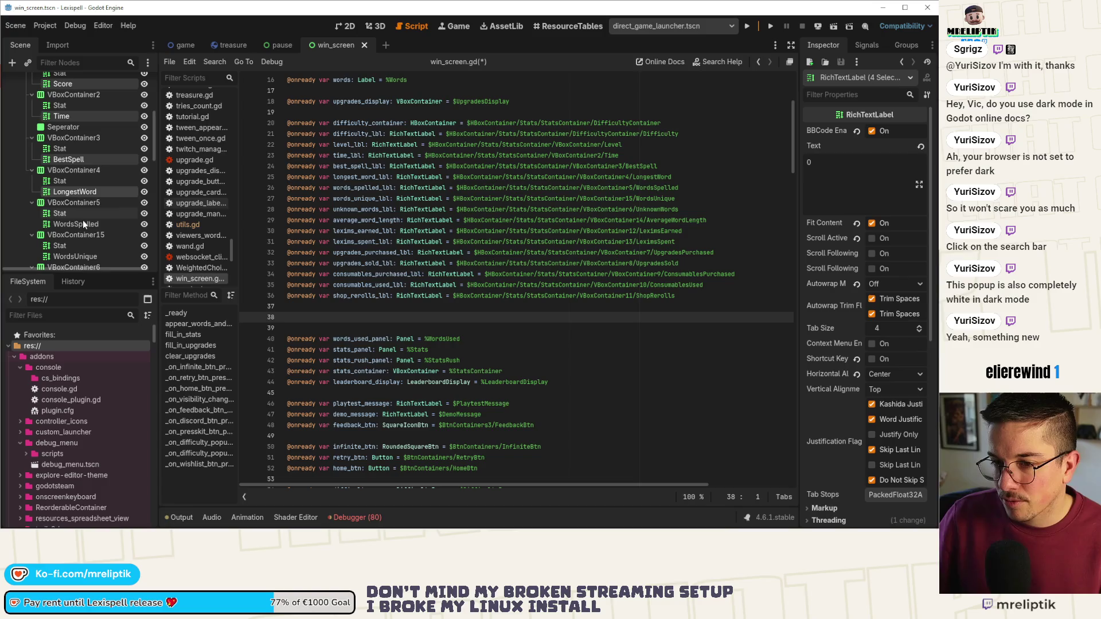
ctrl+click(75, 224)
scroll(86, 218, down, 2)
ctrl+click(81, 210)
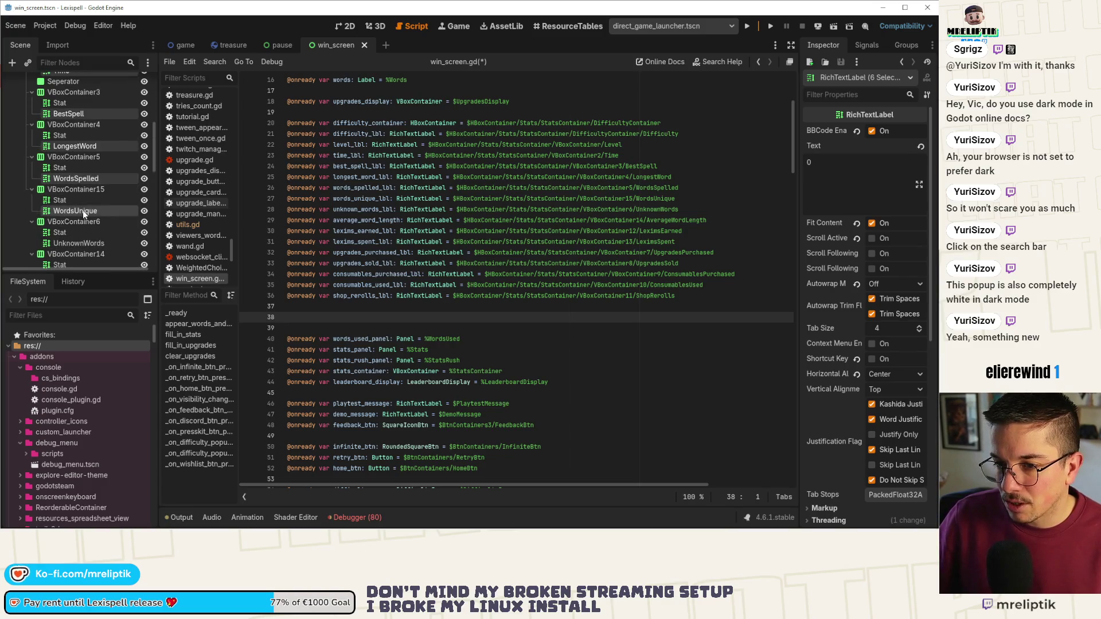
scroll(82, 209, down, 2)
ctrl+click(82, 200)
ctrl+click(80, 230)
scroll(86, 227, down, 2)
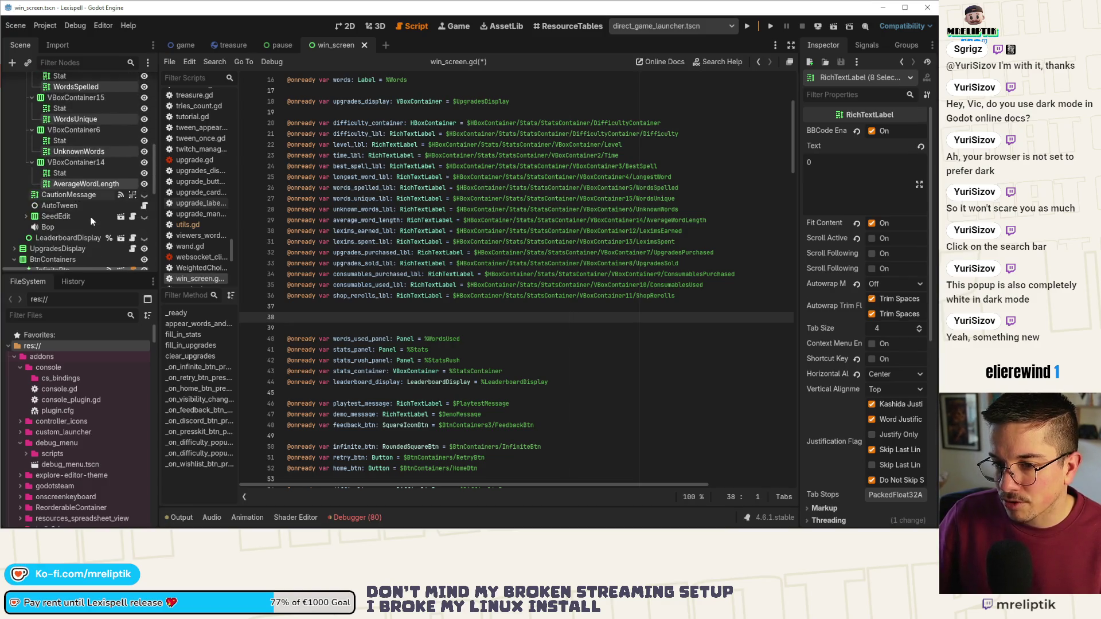
mouse_move(92, 184)
mouse_down()
mouse_move(419, 356)
mouse_move(381, 317)
mouse_up()
click(352, 319)
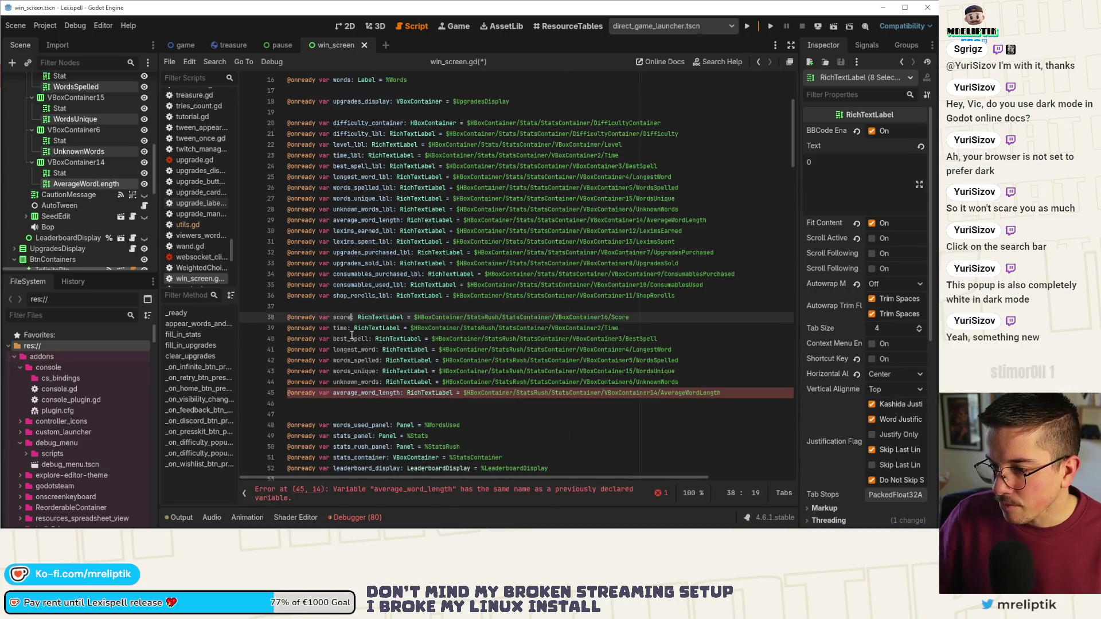
alt+click(341, 328)
alt+click(368, 339)
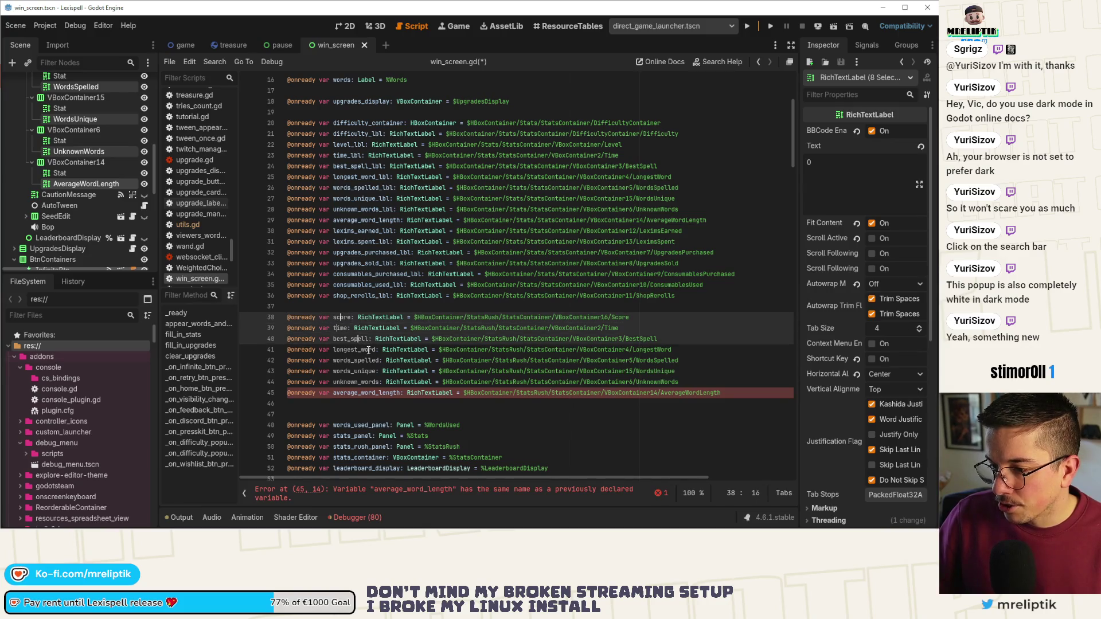
alt+click(376, 349)
alt+click(384, 360)
alt+click(368, 373)
alt+click(371, 383)
alt+click(374, 393)
key(ctrl+Right)
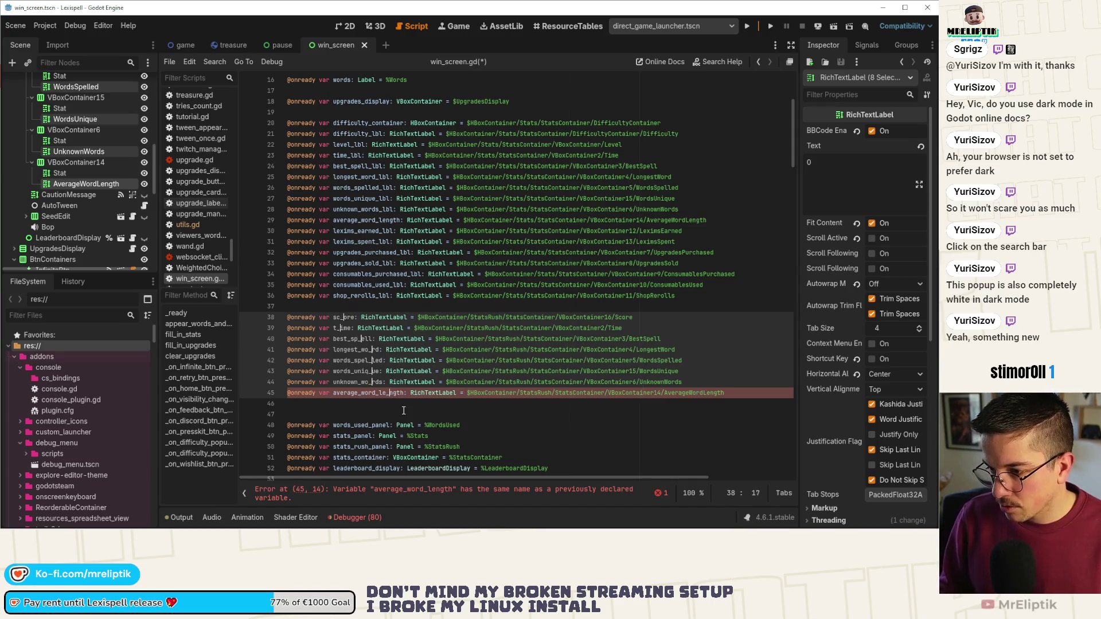
text(_rush_)
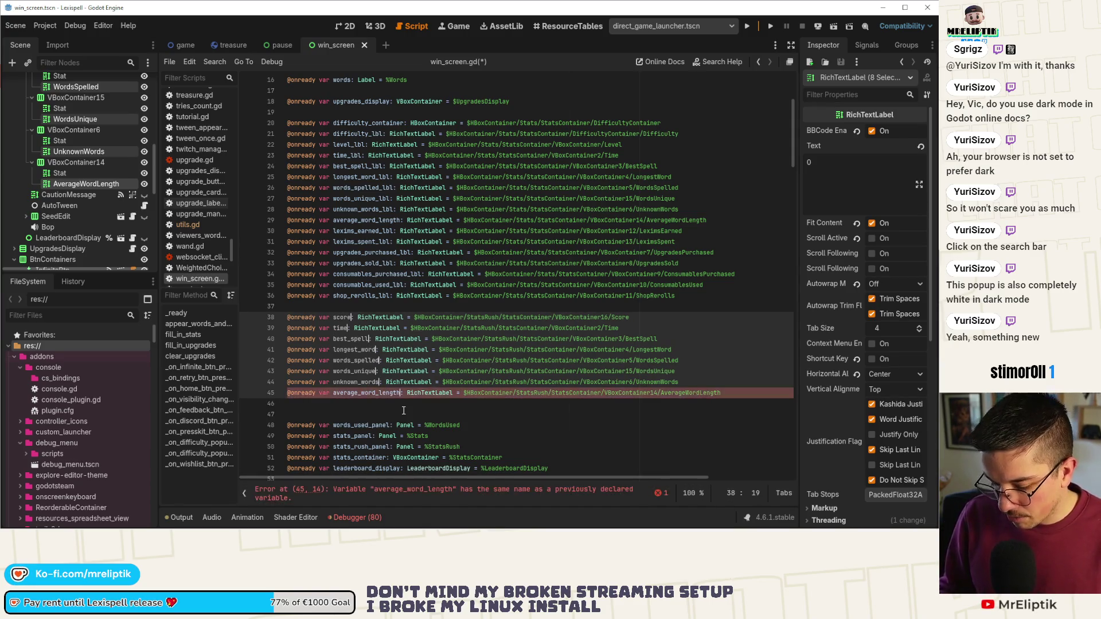
text(lbl)
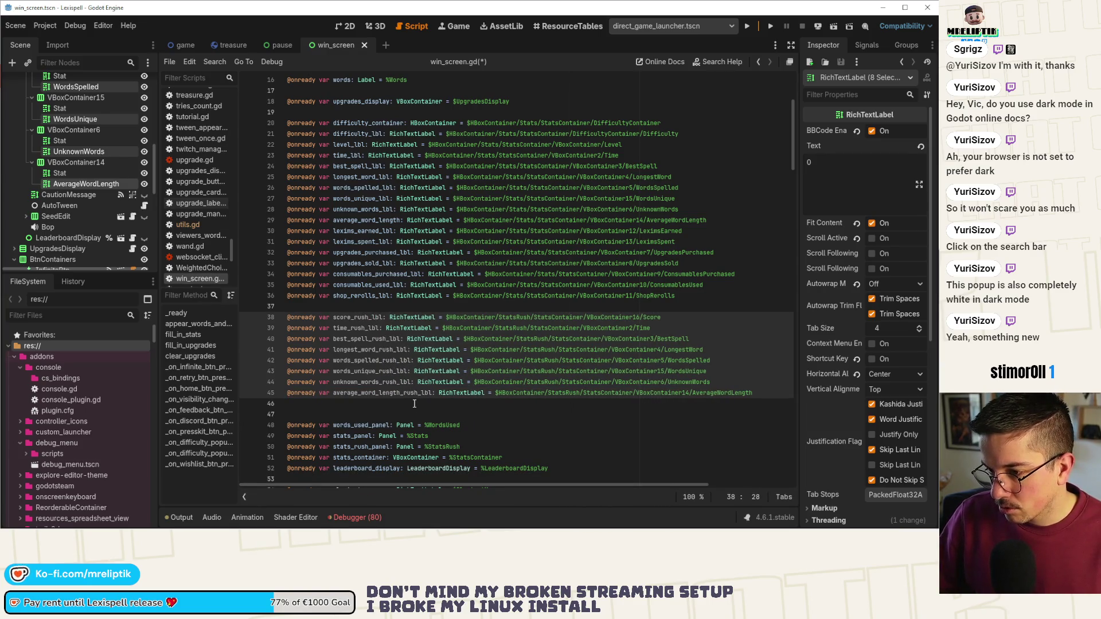
key(ctrl+shift+Left)
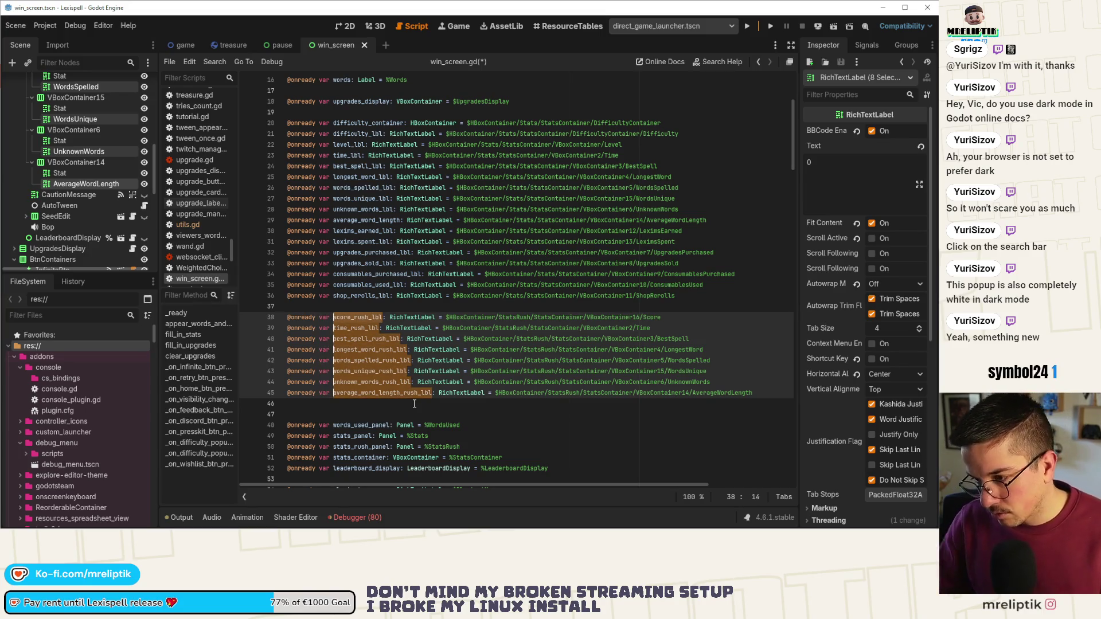
click(462, 425)
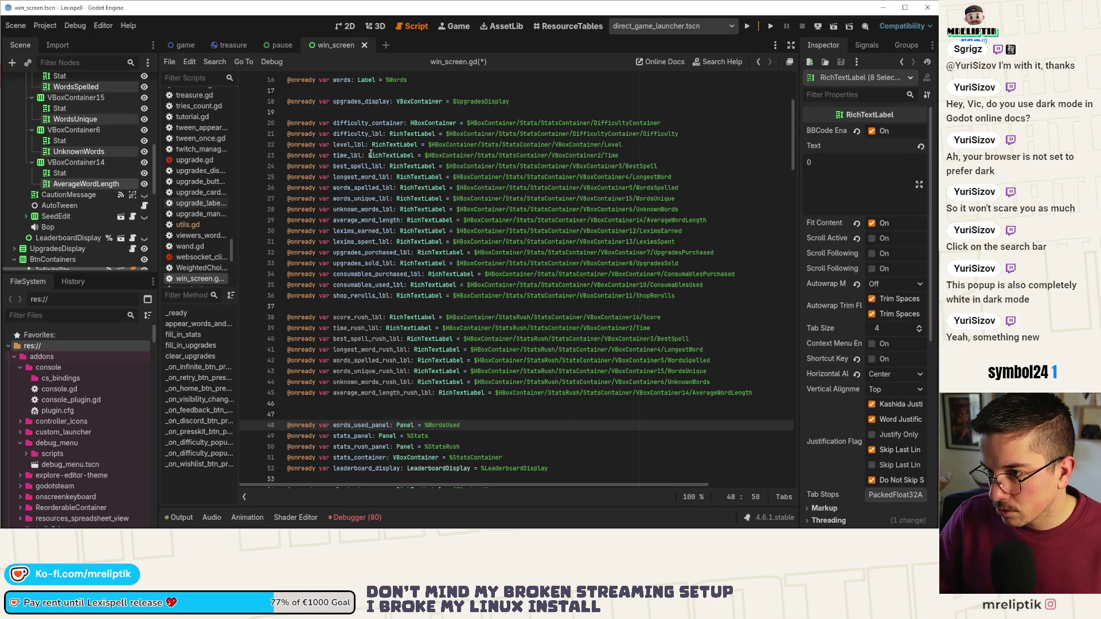
Step: Find where level_lbl gets its text to reach the end of fill_in_stats()
click(350, 145)
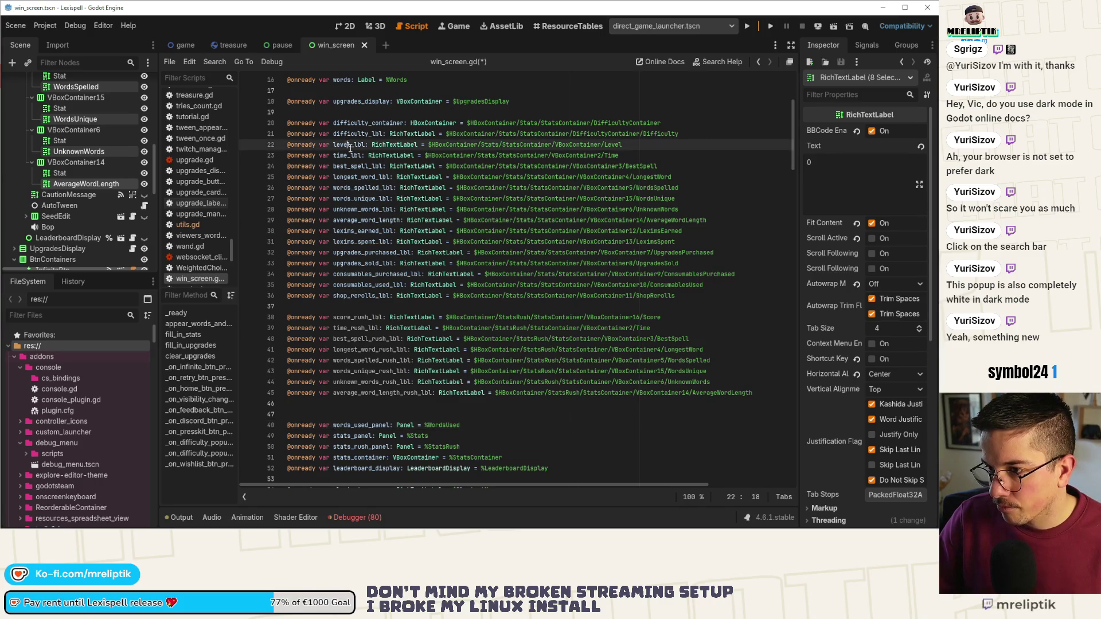
double_click(351, 146)
key(ctrl+f)
click(652, 497)
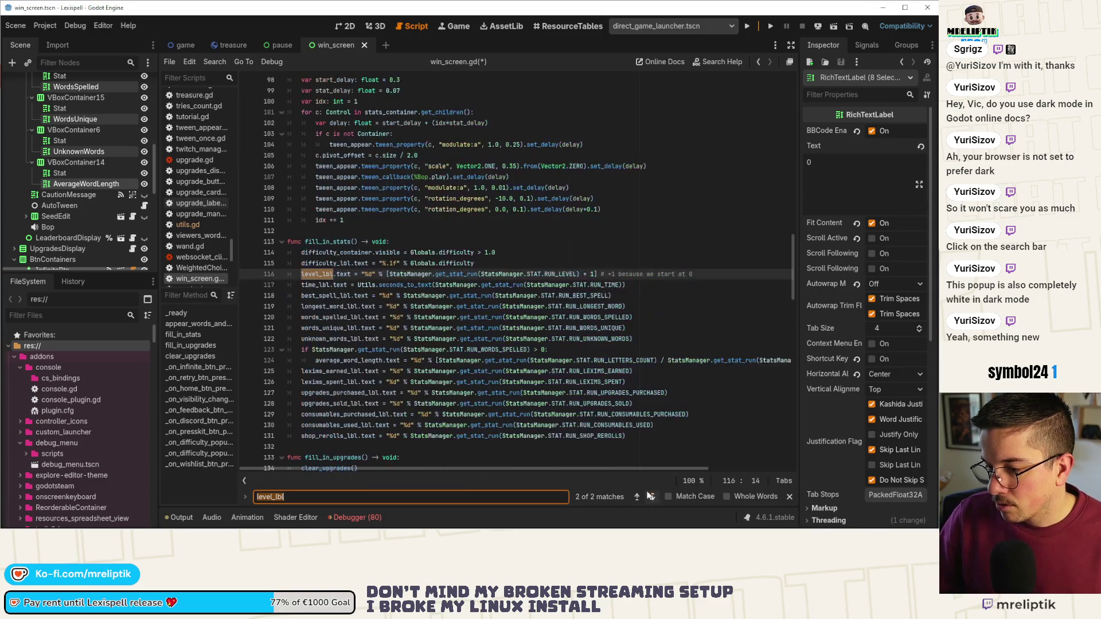
click(790, 497)
scroll(385, 316, down, 3)
click(385, 316)
Step: Add a # Rush stats comment, paste the eight rush label names indented below, and save
key(Return)
key(Return)
key(Up)
text(# )
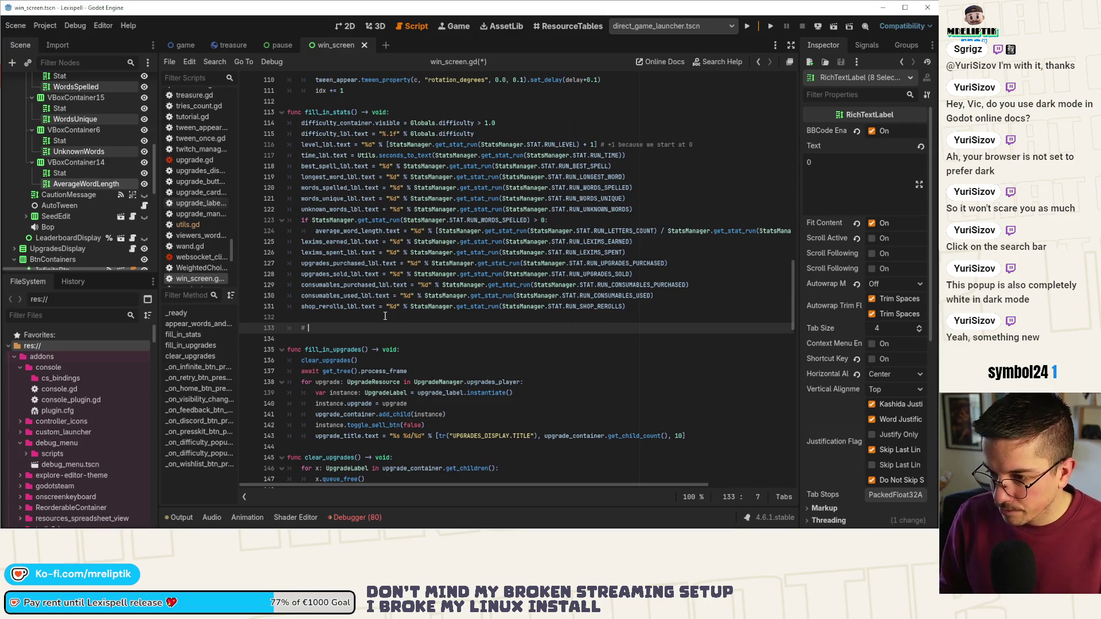
text(S)
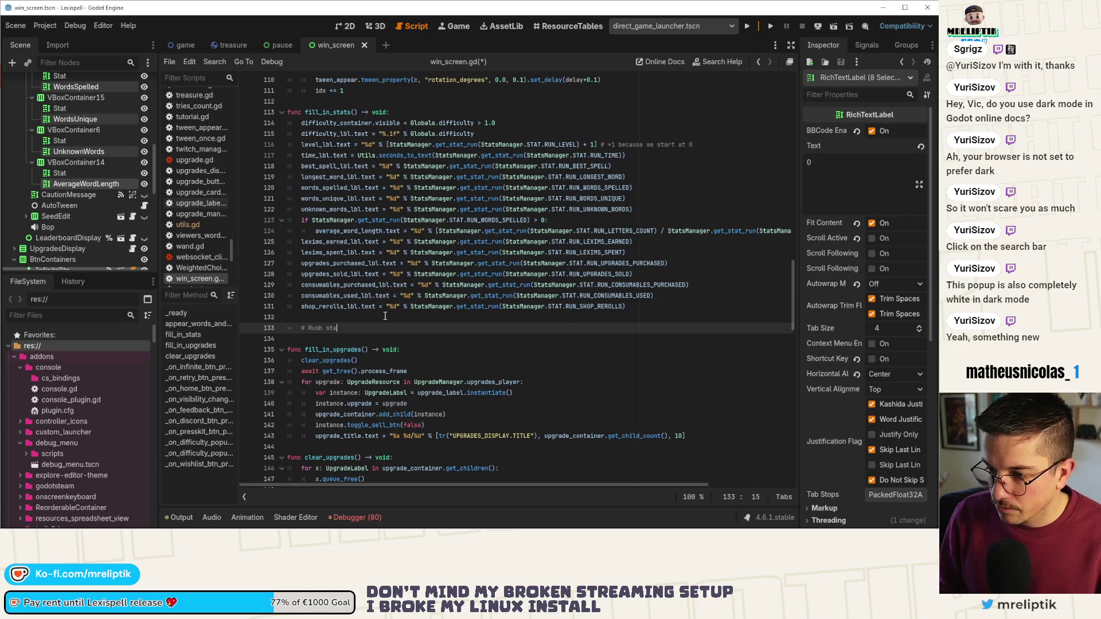
text(ts)
key(Return)
text(score_rush_lbl time_rush_lbl best_spell_rush_lbl longest_word_rush_lbl words_spelled_rush_lbl words_unique_rush_lbl unknown_words_rush_lbl average_word_length_rush_lbl)
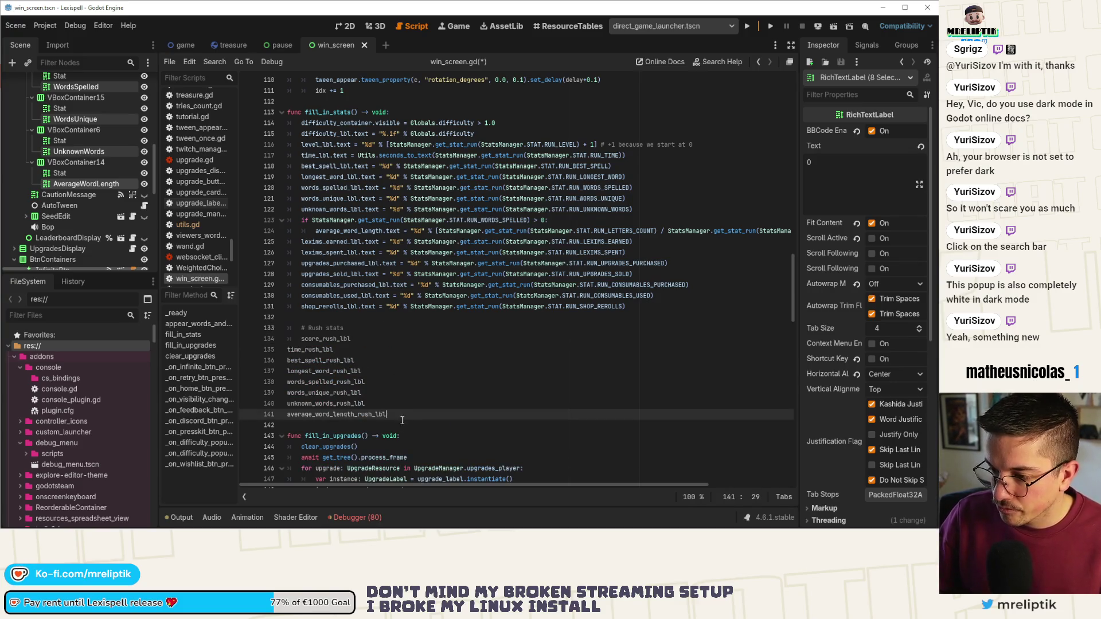
drag(402, 423, 287, 338)
key(Tab)
click(424, 328)
key(ctrl+s)
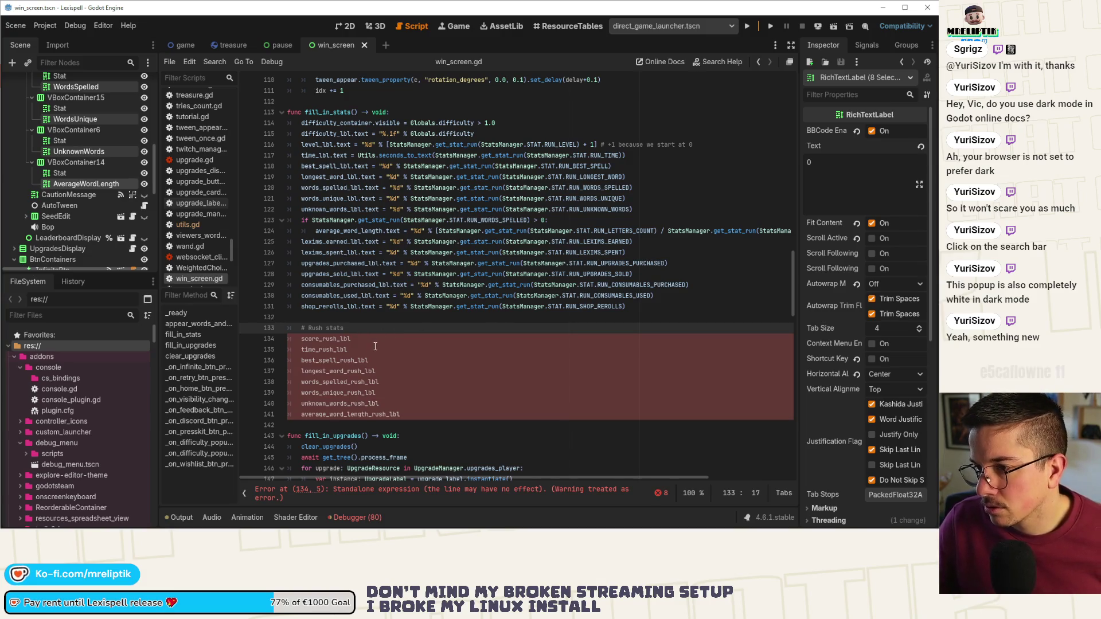
Step: Append .text = "%d" to all eight rush label lines (134–141) and save
drag(372, 340, 411, 415)
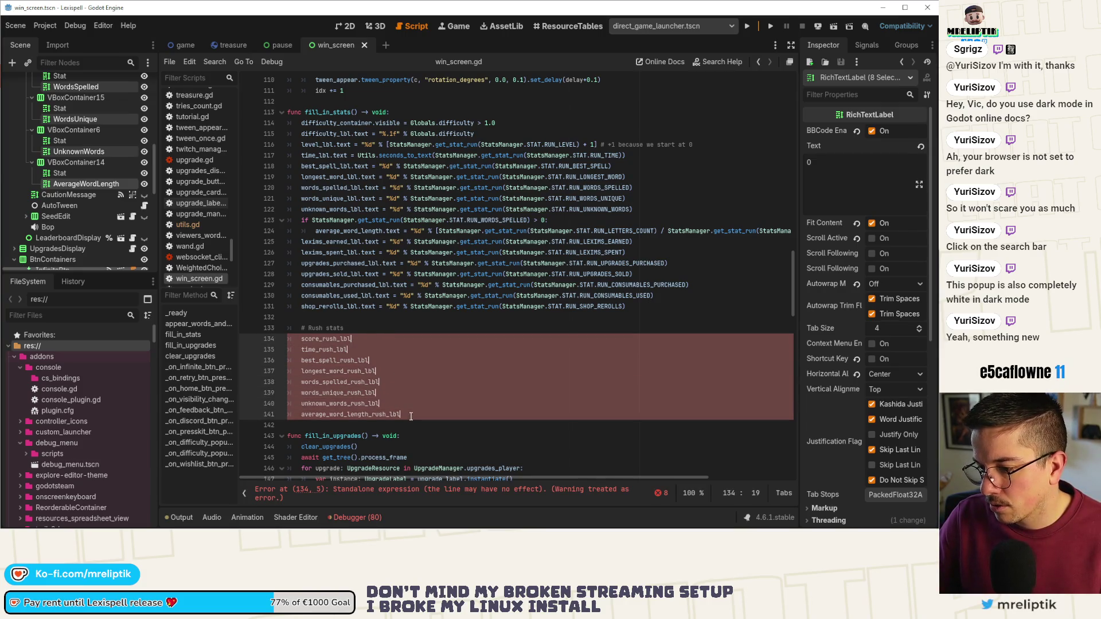
text(.text = )
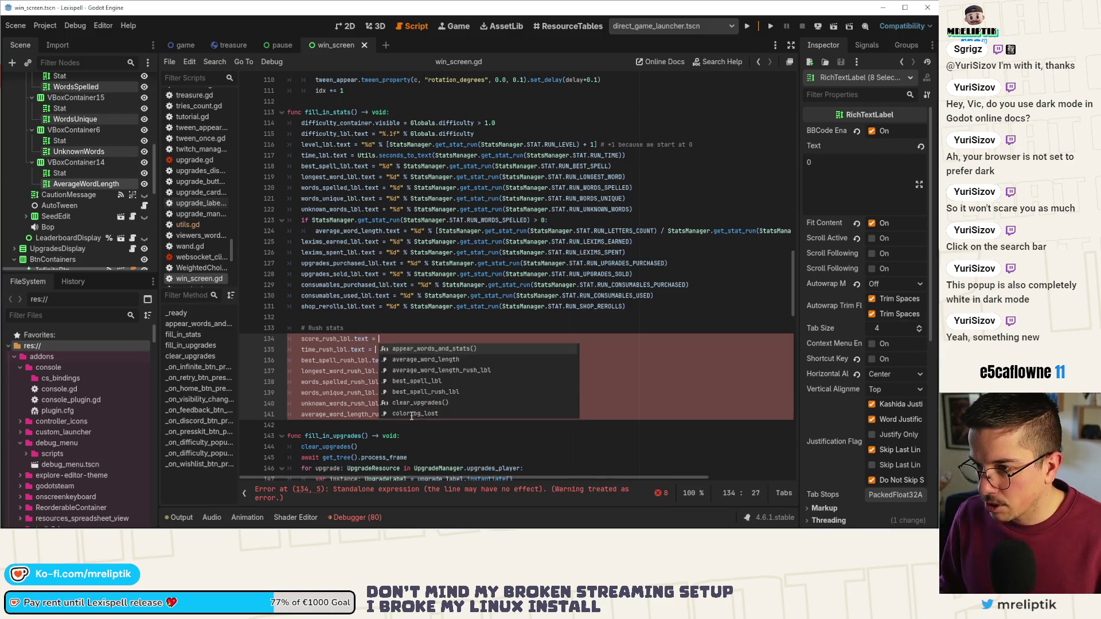
text("%d)
click(432, 330)
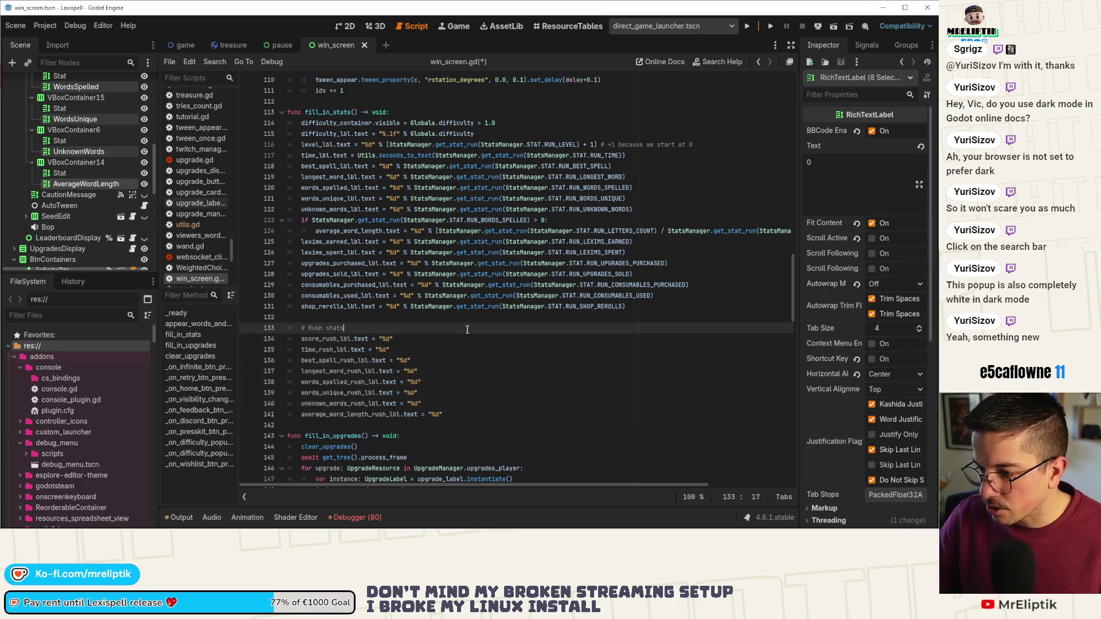
key(ctrl+s)
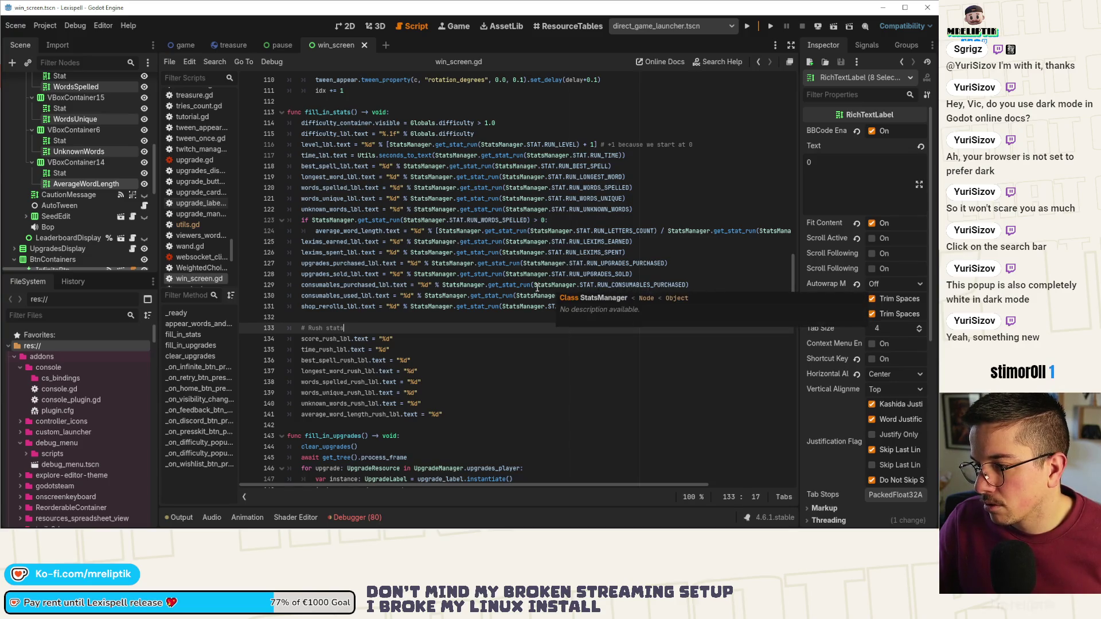
Step: Select the level stat lookup on line 116 and return to the score_rush_lbl line
drag(419, 351, 419, 343)
click(418, 341)
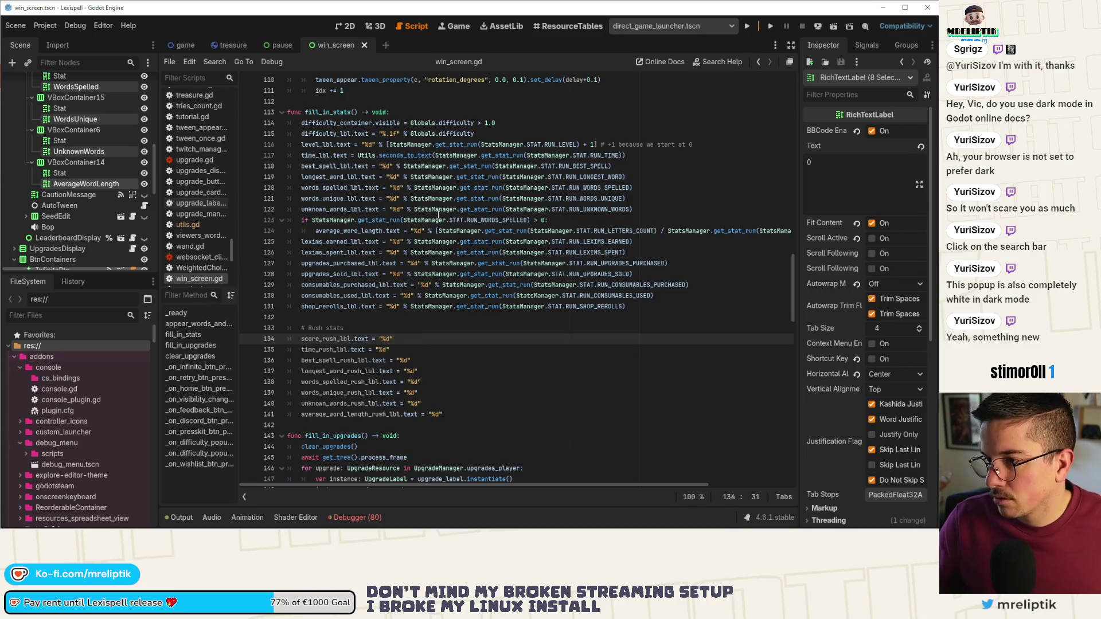
drag(389, 144, 581, 145)
key(ctrl+c)
click(433, 339)
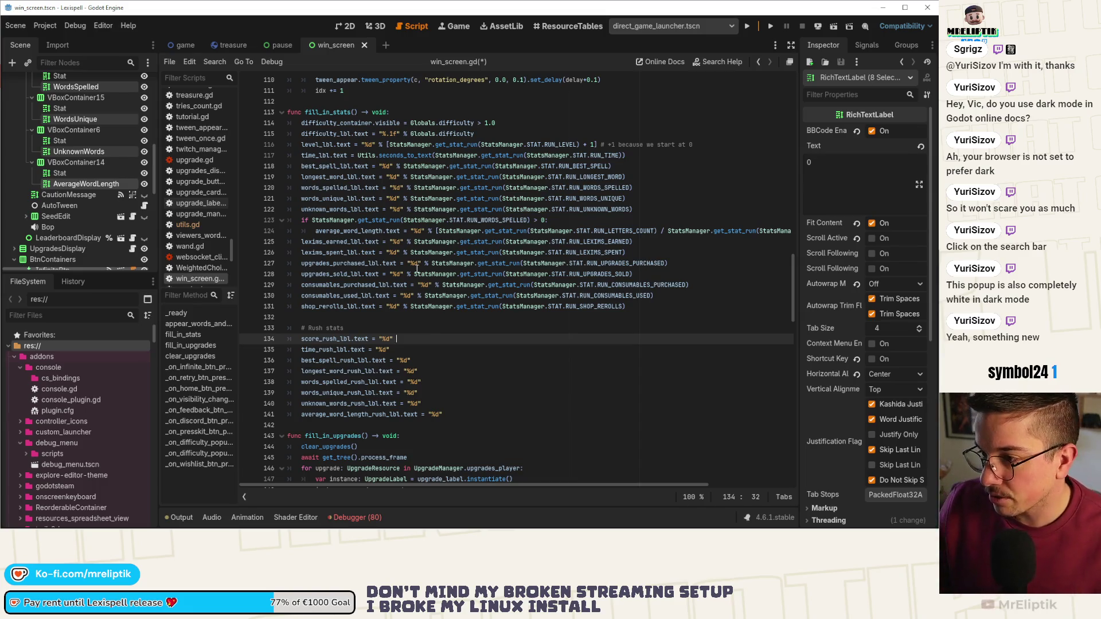
Step: Paste the StatsManager stat lookup after "%d" % on the score_rush_lbl line
key(ctrl+v)
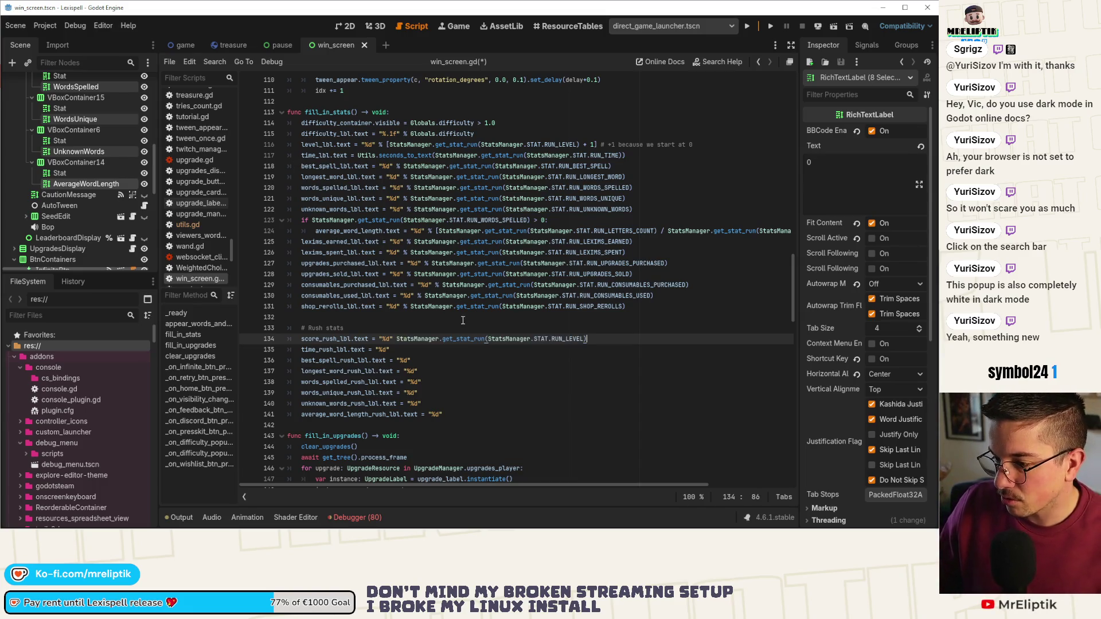
key(ctrl+shift+Right)
text(SC)
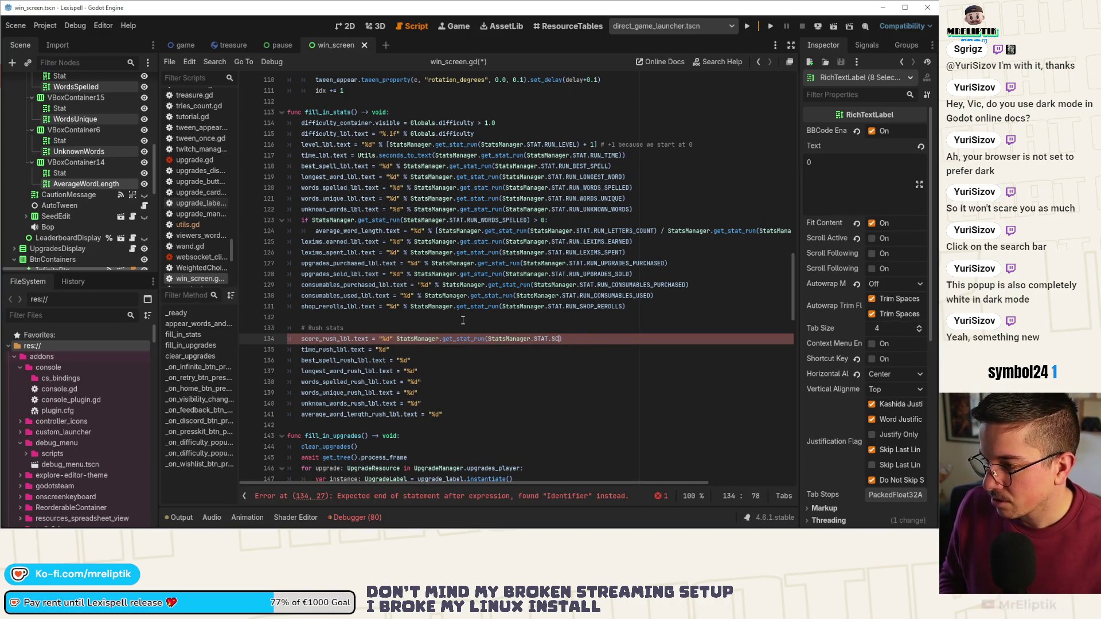
key(BackSpace)
key(BackSpace)
key(BackSpace)
text(.)
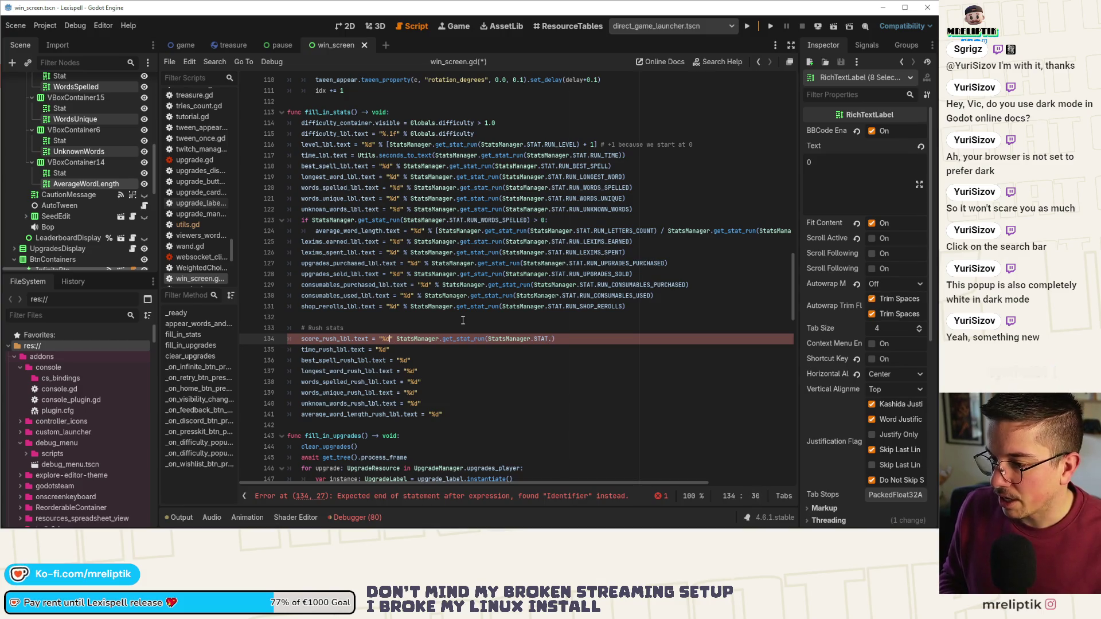
text(%)
key(BackSpace)
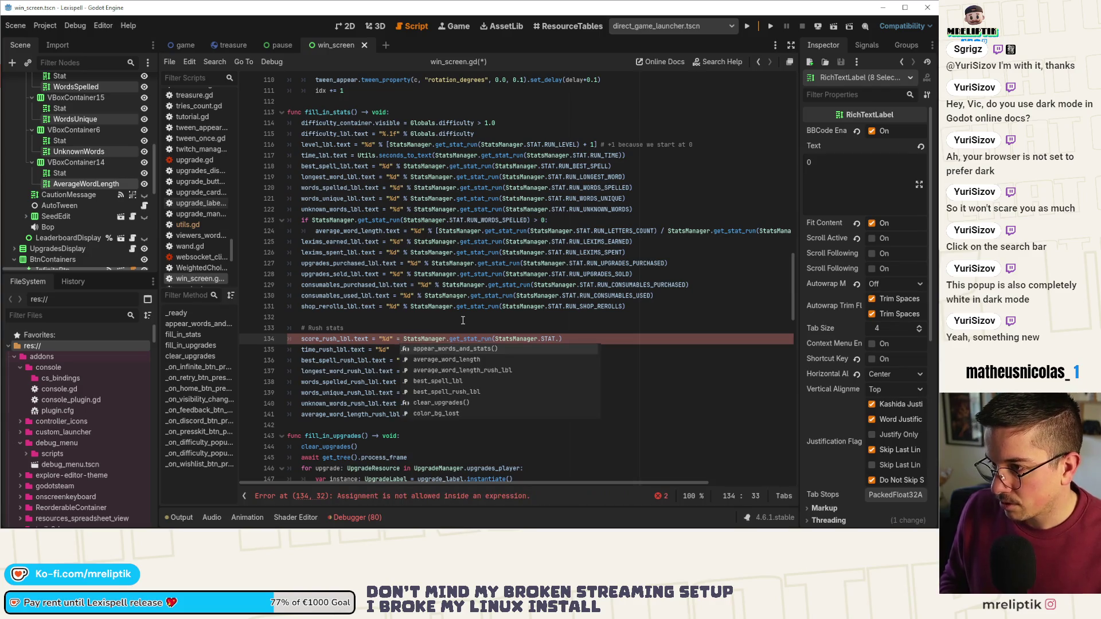
text(%)
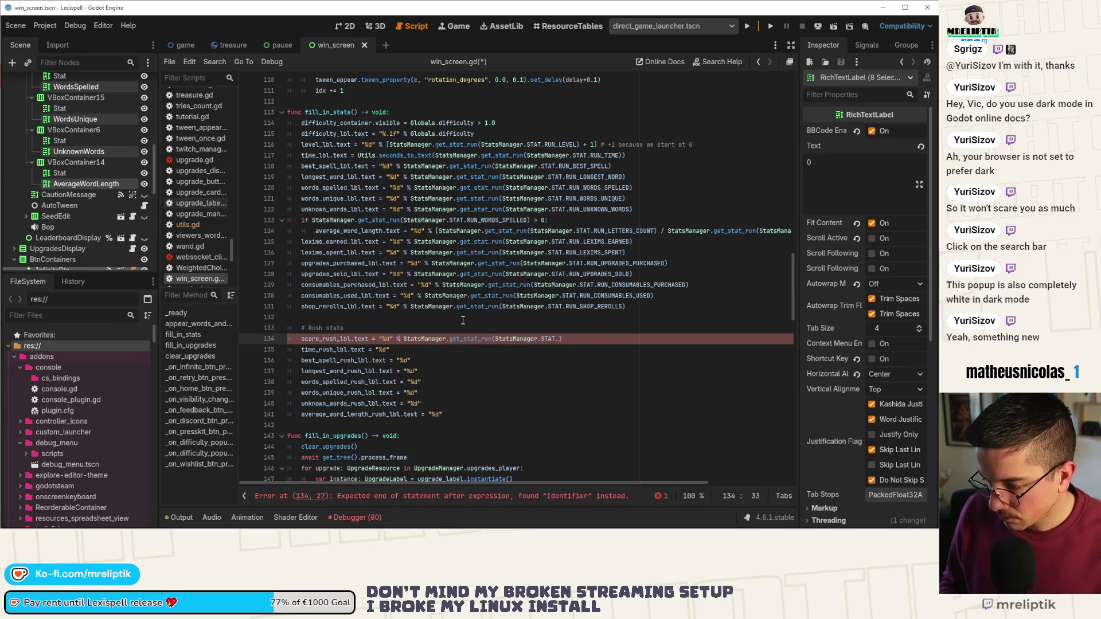
Step: Replace the lookup with Globals.current_game_stats["score"] and save win_screen.gd
key(End)
key(Left)
text(.)
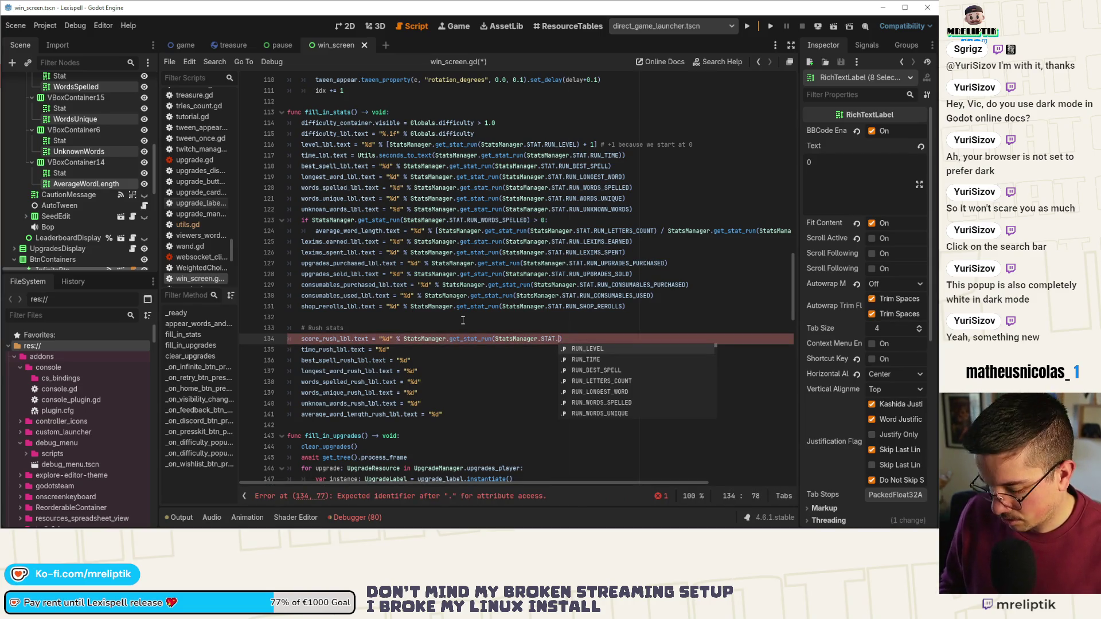
text(RUN_C)
key(BackSpace)
text(S)
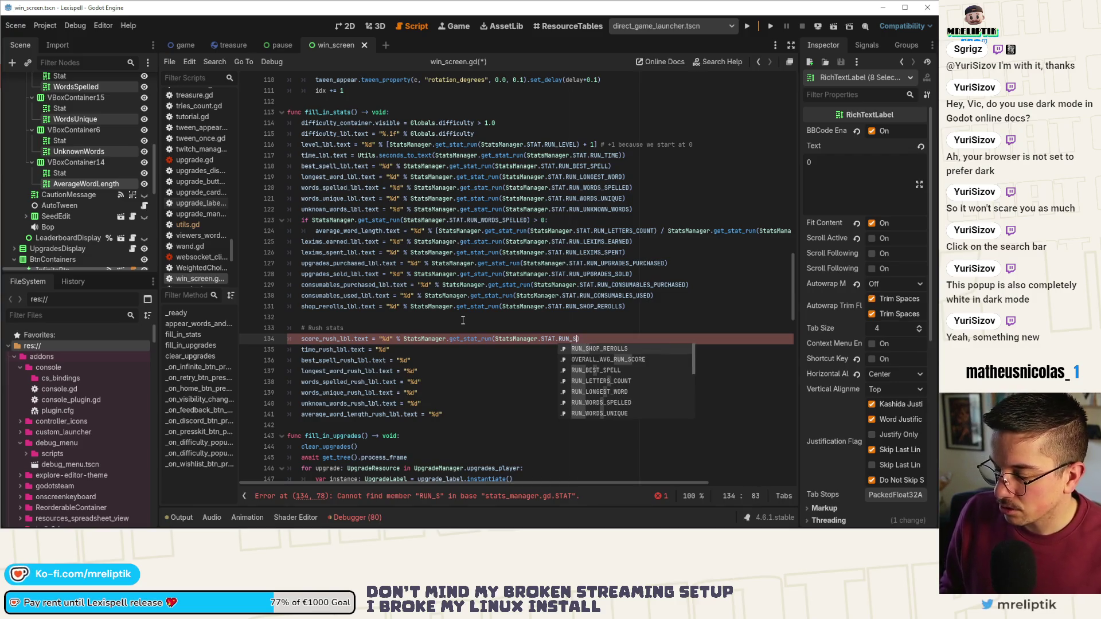
key(Right)
key(BackSpace)
key(BackSpace)
key(BackSpace)
text(Globals.current_game_stats)
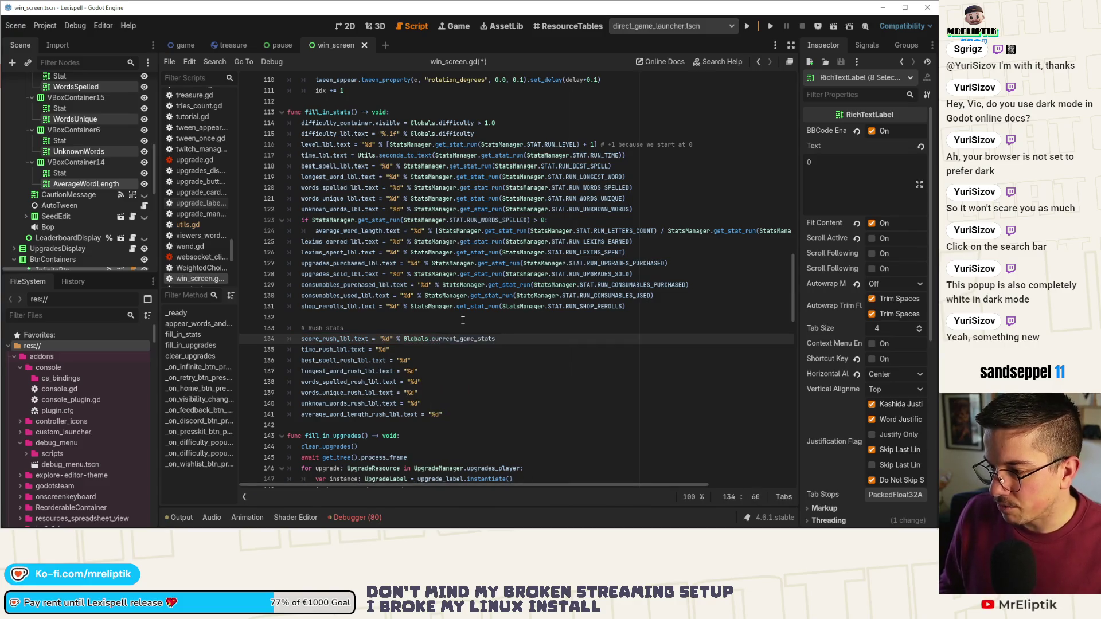
text(["score)
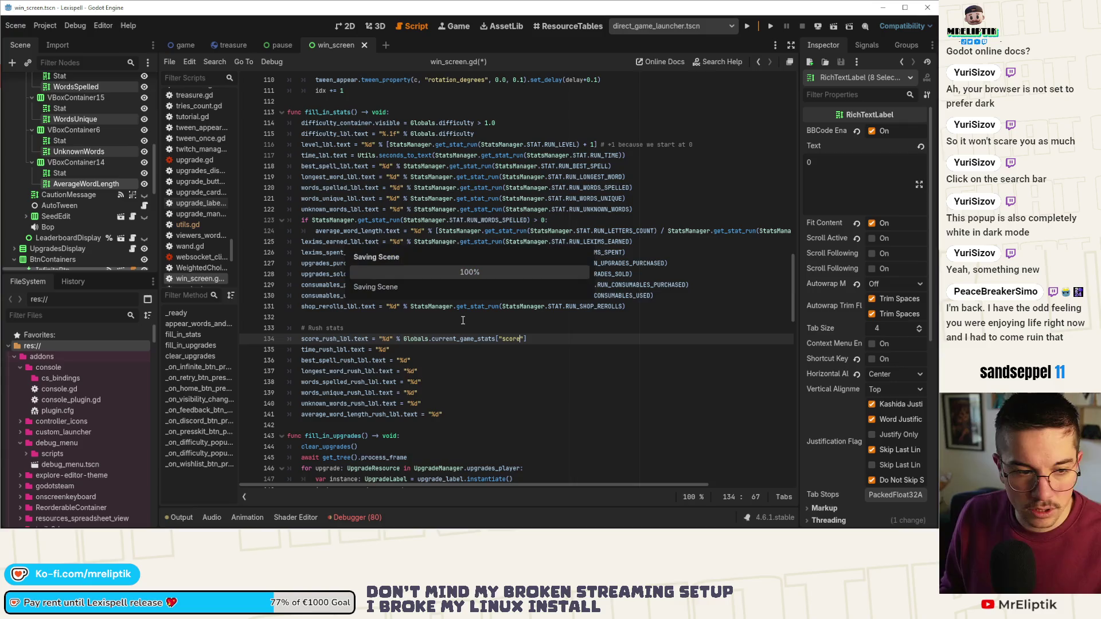
key(ctrl+s)
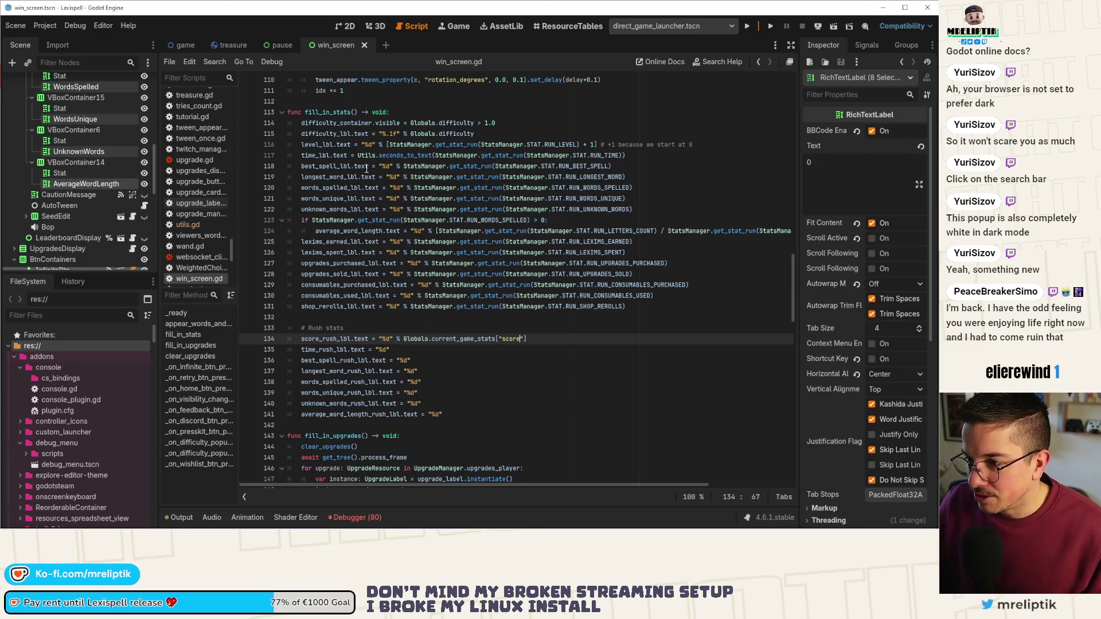
Step: Copy line 117's Utils.seconds_to_text RUN_TIME expression onto line 135, removing the leftover "%d" %
drag(358, 156, 638, 154)
key(ctrl+c)
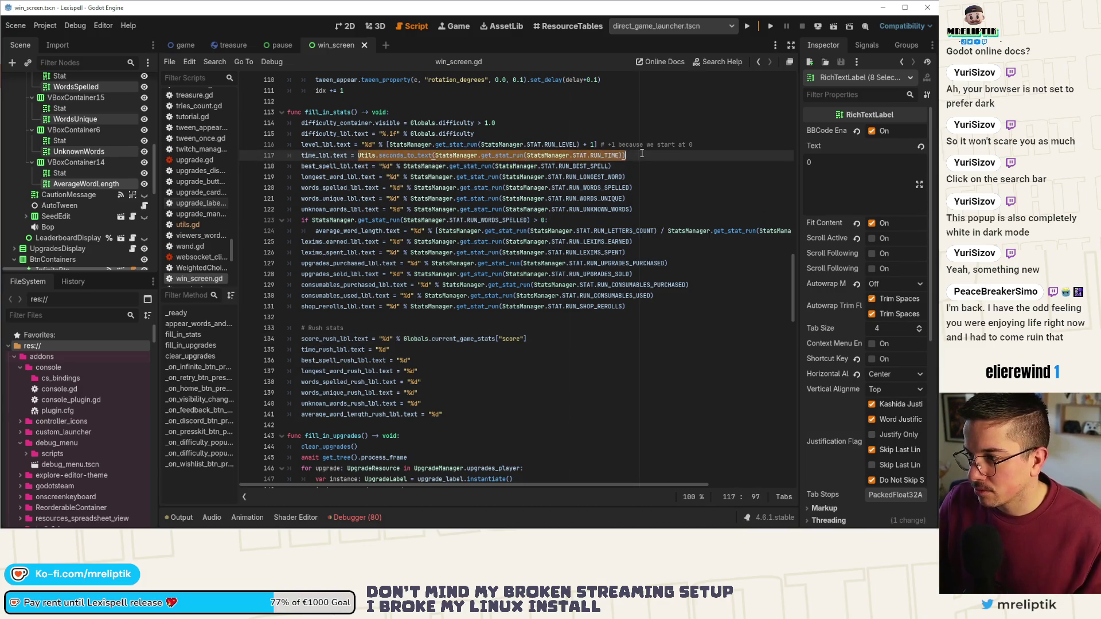
click(437, 350)
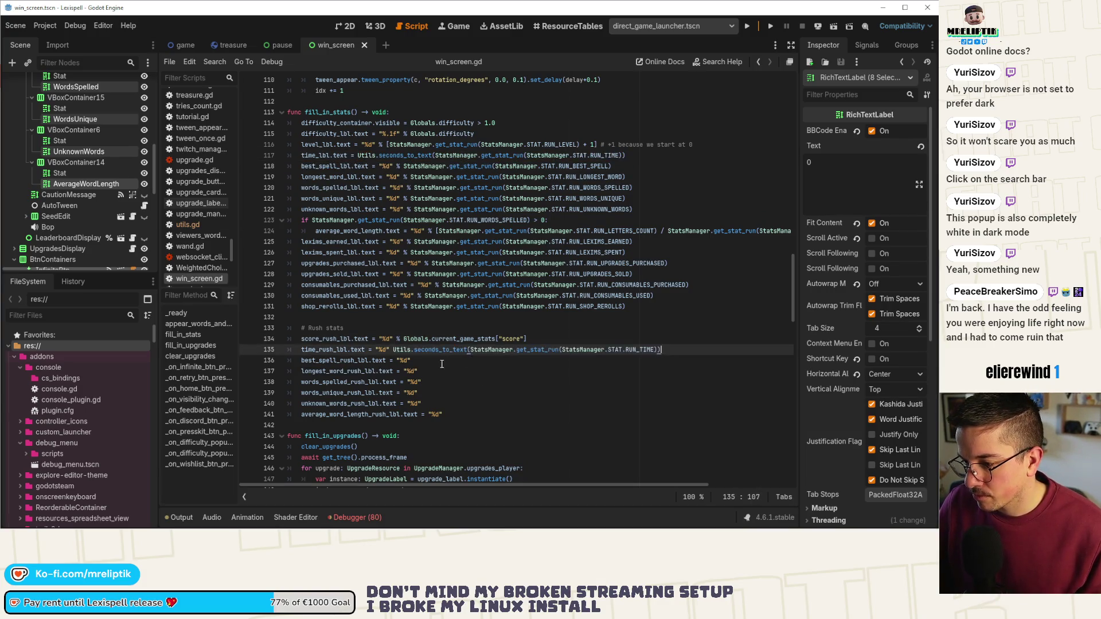
key(ctrl+v)
text(%)
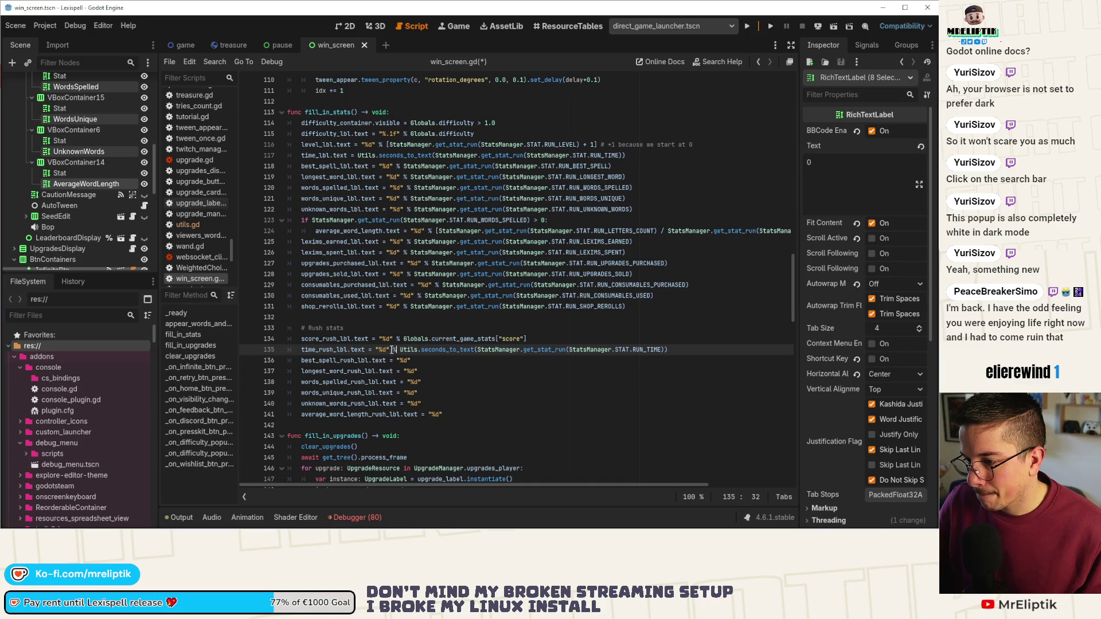
drag(399, 350, 375, 350)
key(BackSpace)
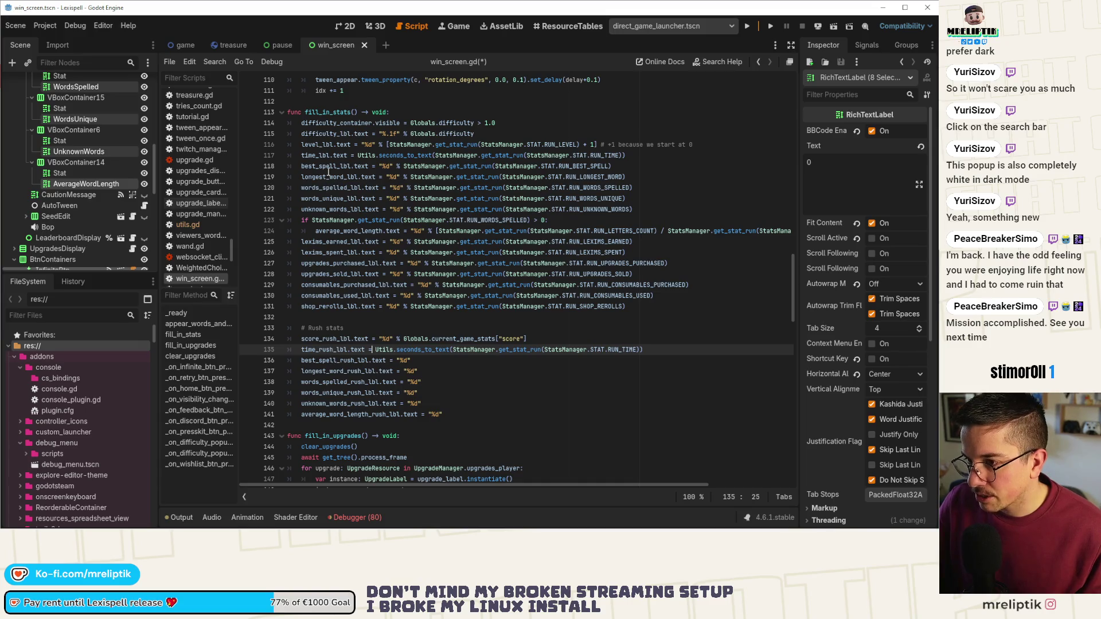
click(406, 166)
drag(408, 188, 408, 215)
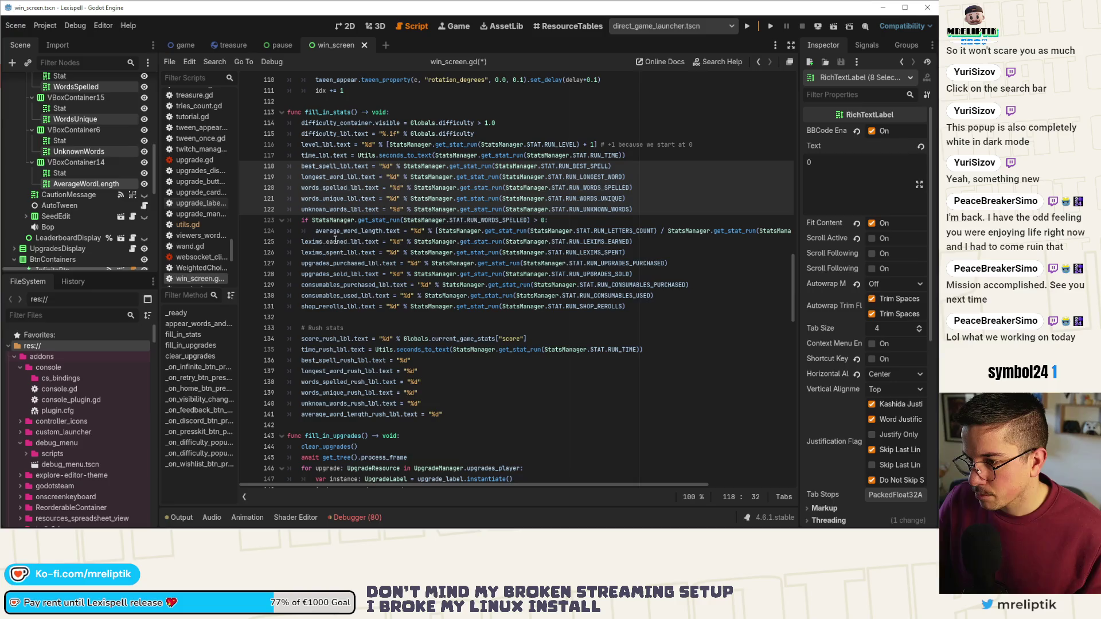
Step: Paste the StatsManager get_stat_run expressions onto the rush label lines 136–141
alt+click(436, 231)
key(ctrl+shift+Right)
key(ctrl+shift+Right)
key(ctrl+shift+Right)
key(ctrl+shift+Right)
key(ctrl+shift+Right)
key(ctrl+shift+Right)
key(ctrl+c)
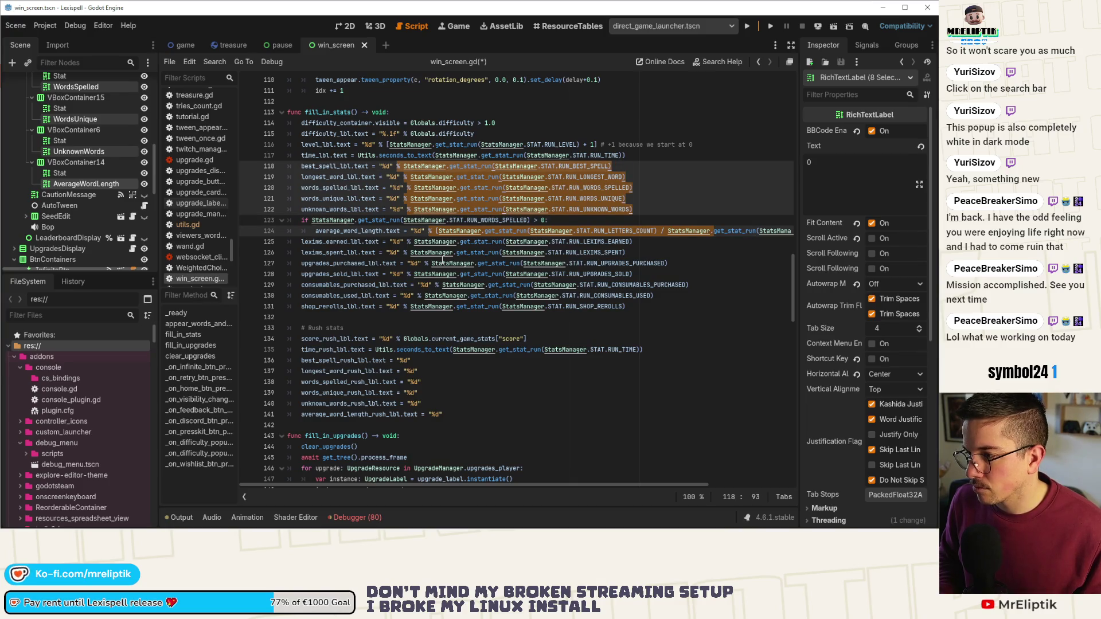
click(437, 361)
alt+click(438, 372)
alt+click(440, 382)
alt+click(440, 393)
alt+click(443, 403)
alt+click(453, 414)
key(ctrl+v)
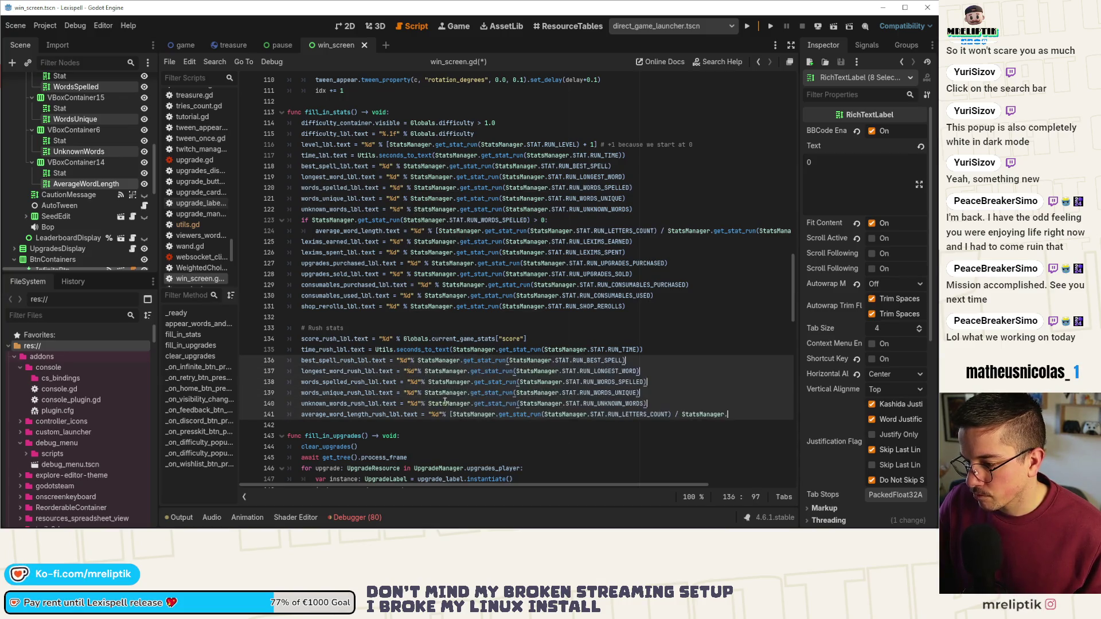
key(ctrl+z)
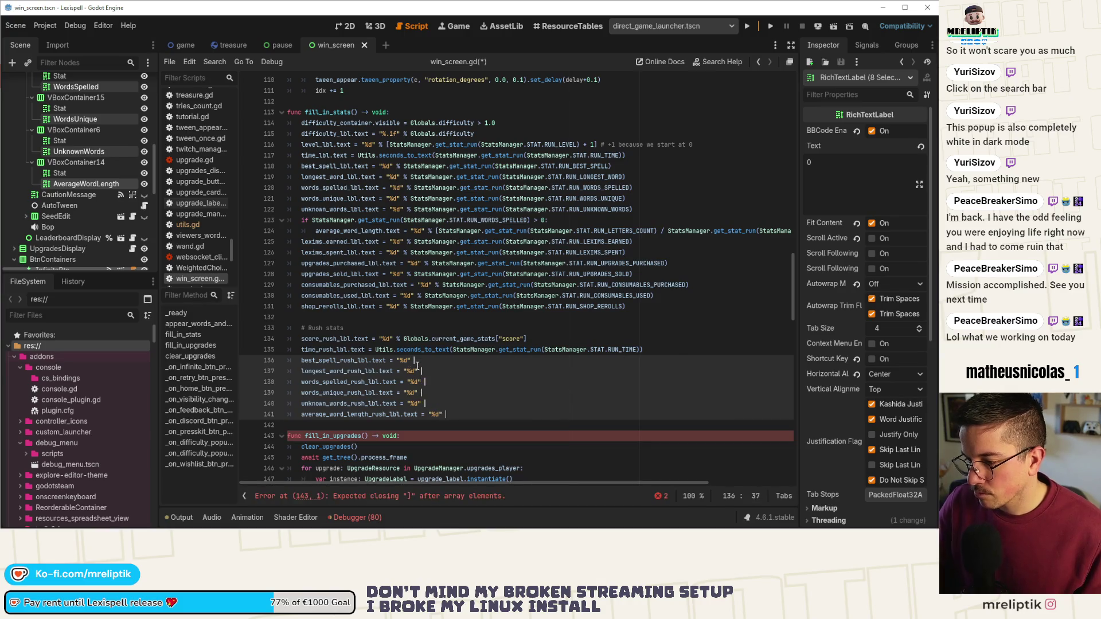
key(ctrl+v)
Step: Duplicate the 'if RUN_WORDS_SPELLED > 0' check above the rush average word length line
click(536, 219)
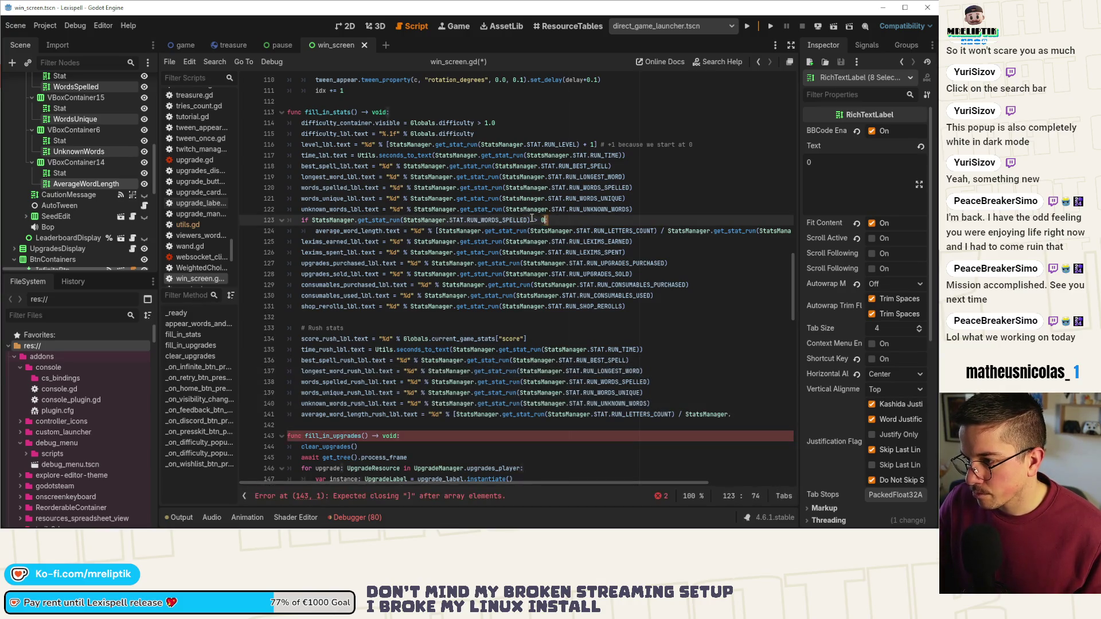
key(shift+Home)
key(ctrl+c)
click(668, 409)
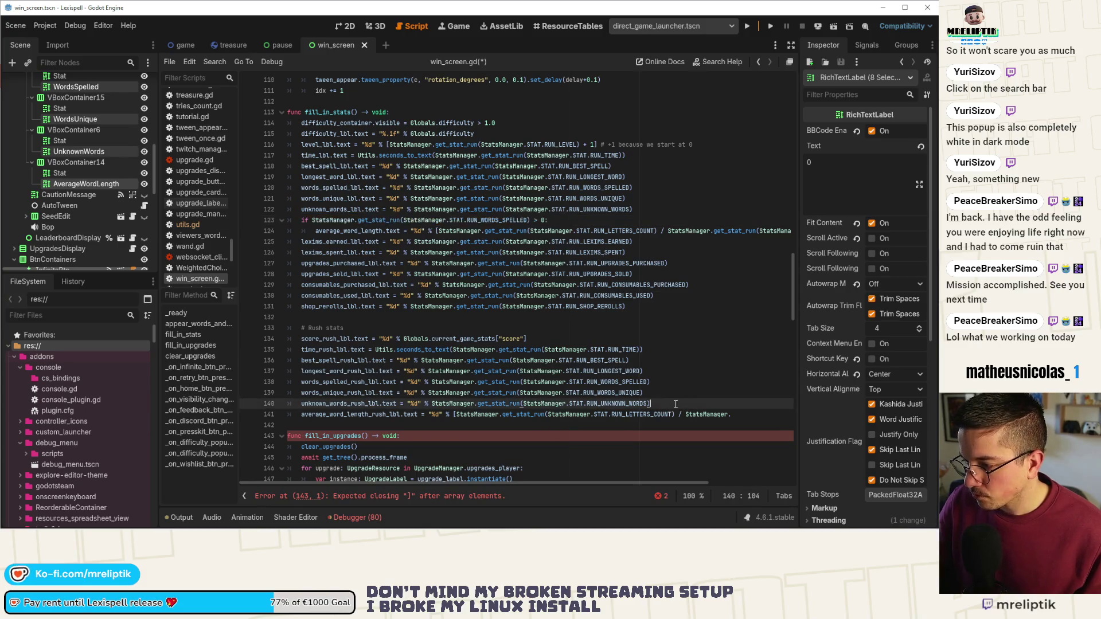
key(Return)
key(ctrl+v)
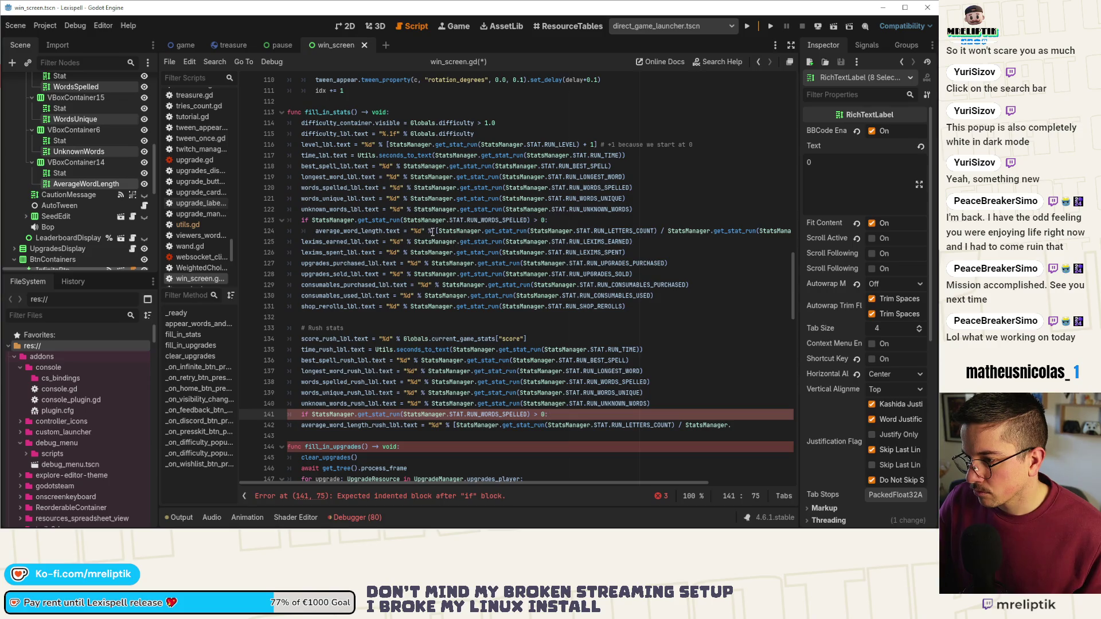
drag(434, 231, 801, 229)
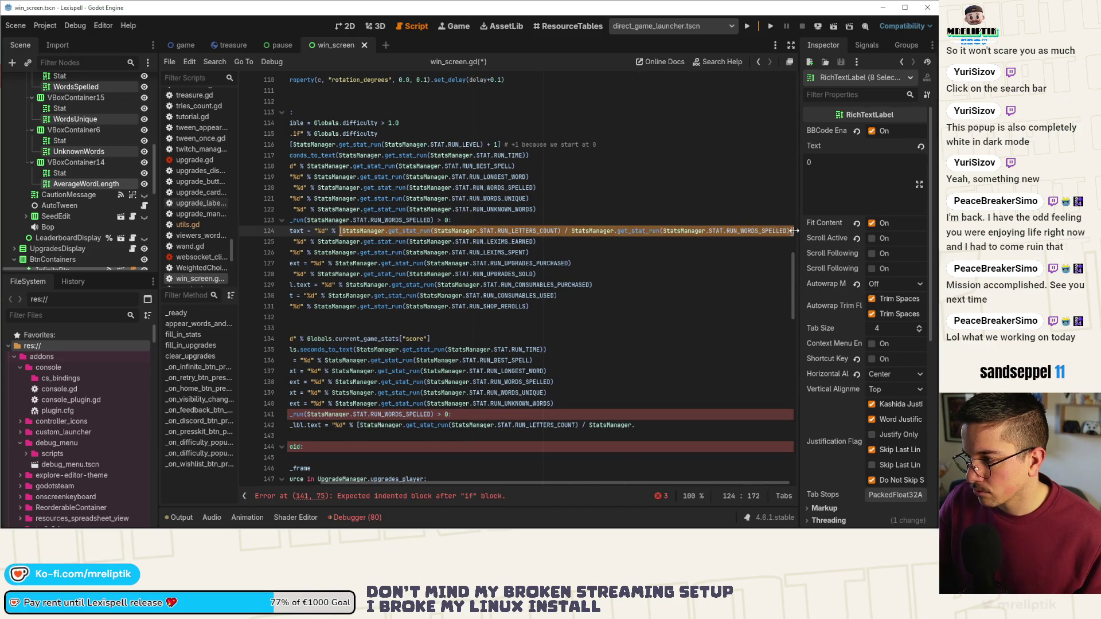
Step: Complete line 142 with the RUN_WORDS_SPELLED divisor and save the script
click(660, 426)
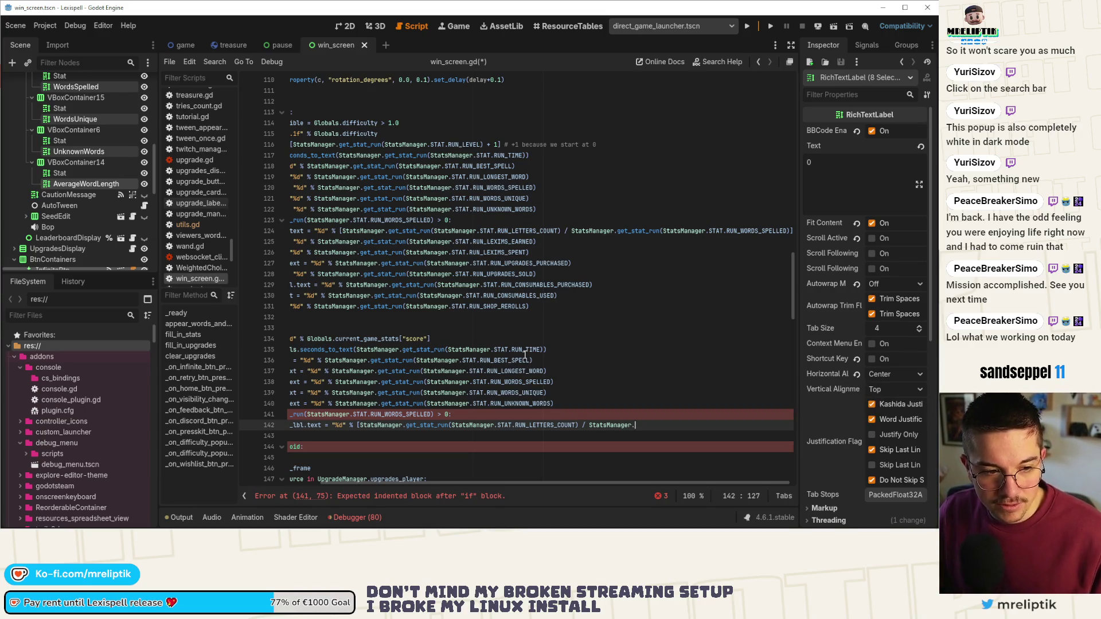
scroll(401, 373, down, 1)
click(336, 401)
key(Up)
key(End)
key(ctrl+v)
key(ctrl+s)
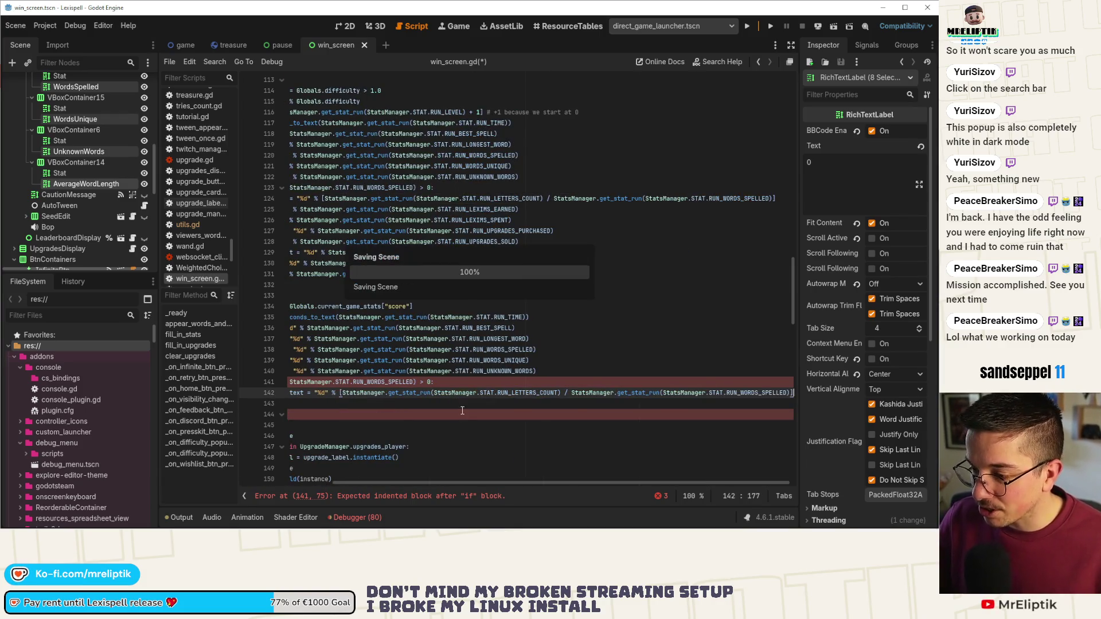
drag(378, 484, 268, 483)
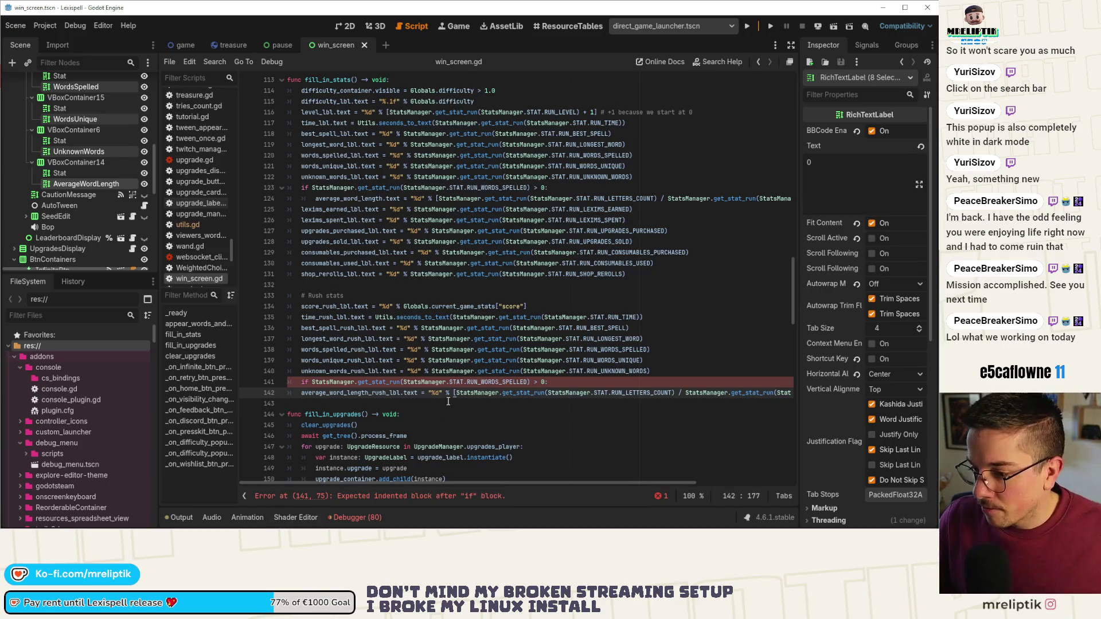
Step: Remove the stray ² from line 142, indent it under the if check, and save
text(²)
key(ctrl+s)
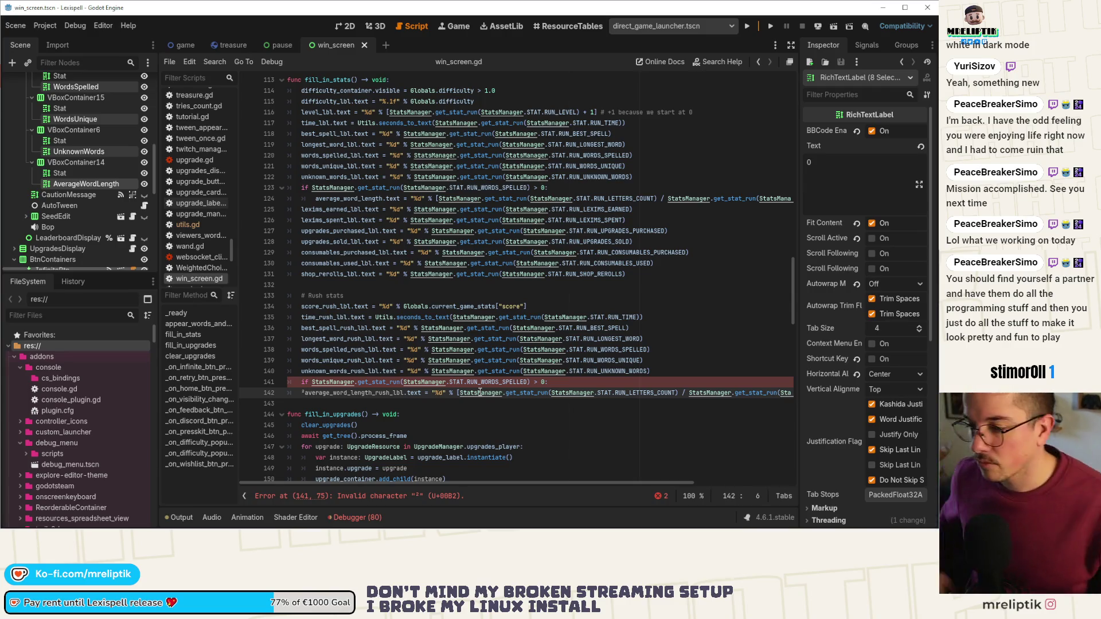
key(BackSpace)
key(Tab)
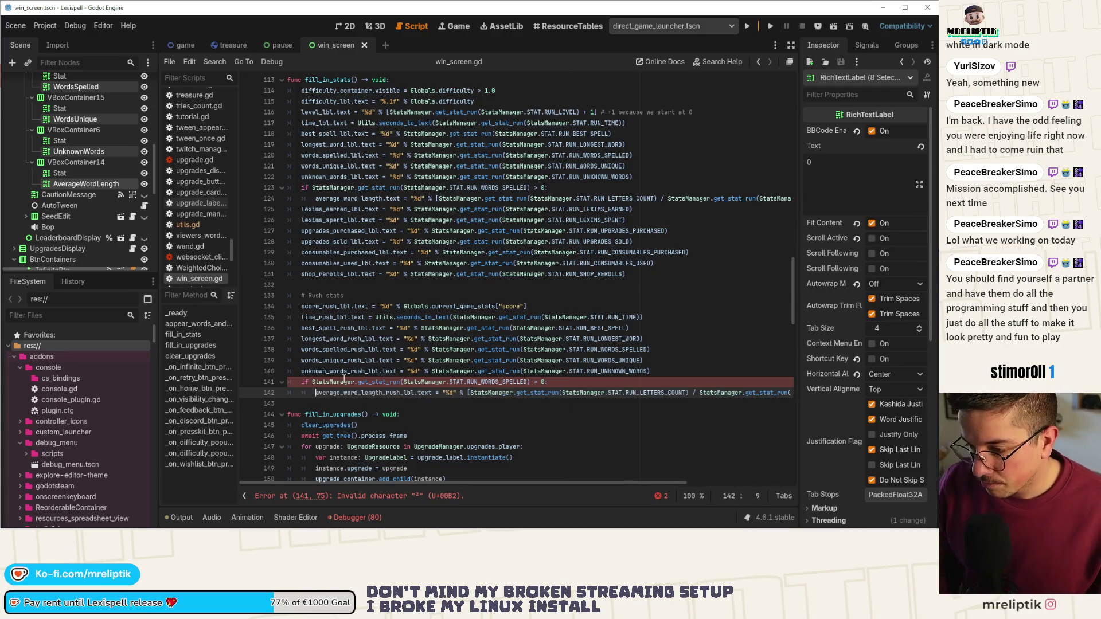
key(ctrl+s)
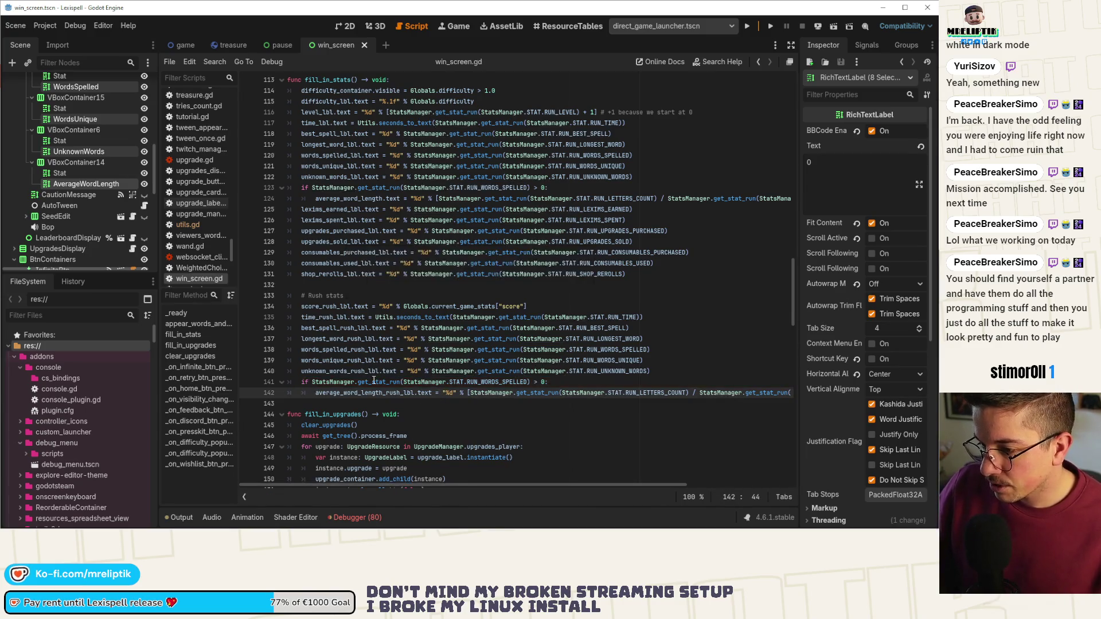
Step: Inspect the rush label names and stats code, then jump to appear_words_and_stats
double_click(340, 370)
double_click(326, 361)
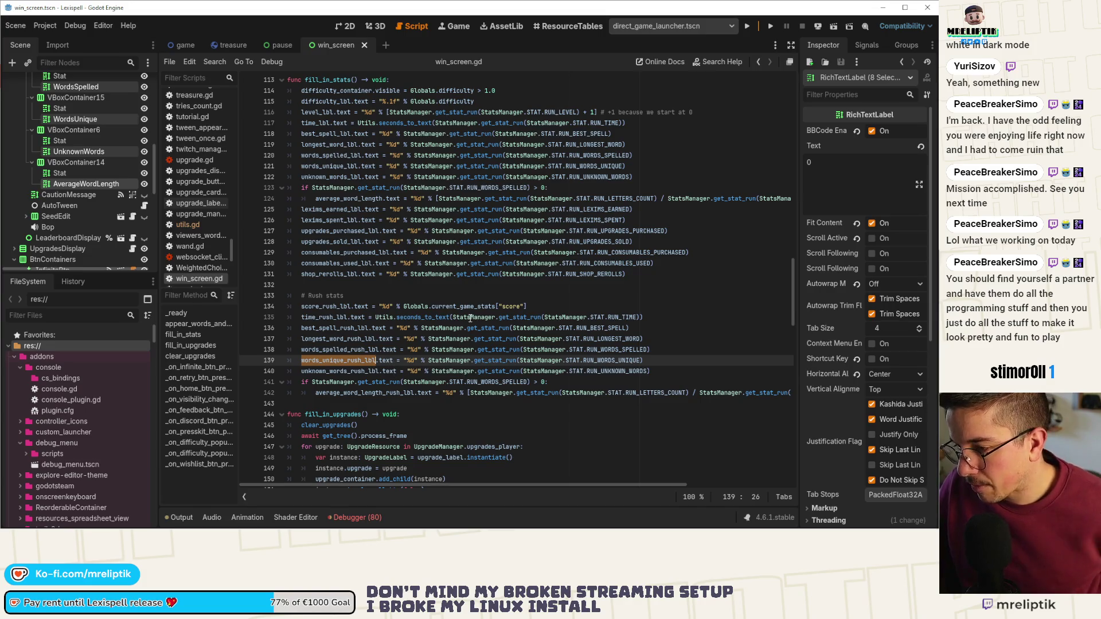
double_click(330, 307)
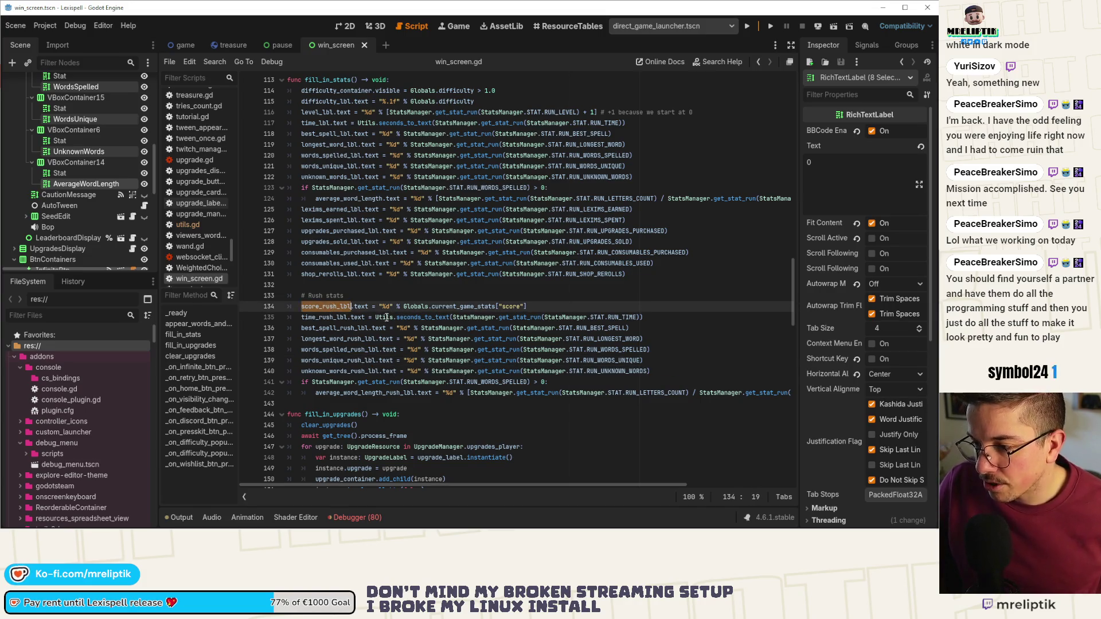
mouse_move(432, 306)
mouse_down()
mouse_move(498, 308)
mouse_move(496, 317)
mouse_move(574, 305)
mouse_up()
click(574, 304)
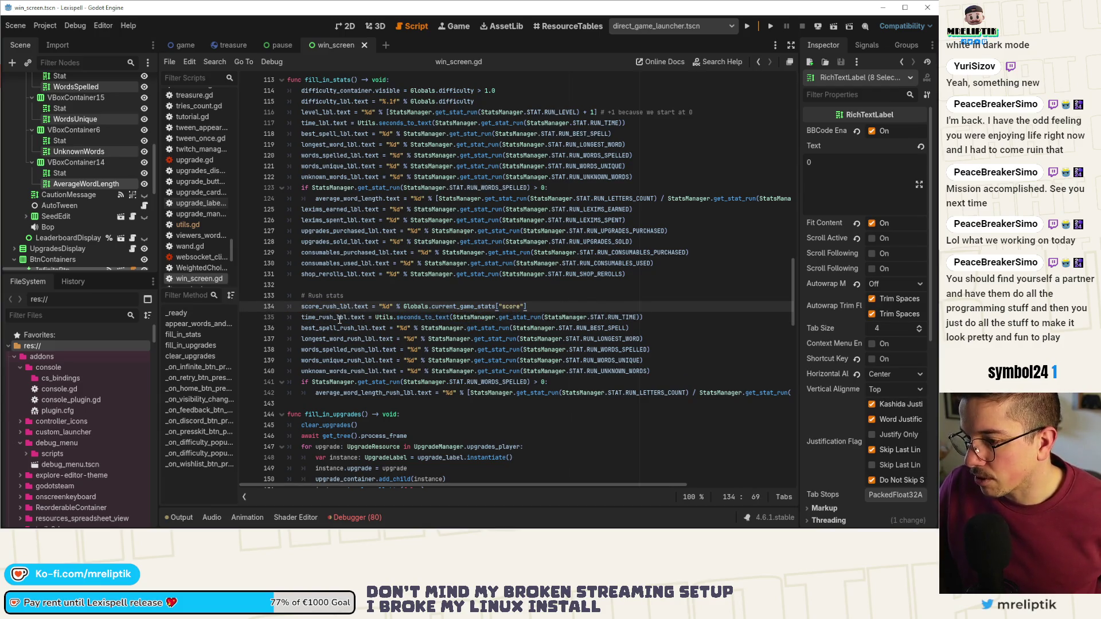
double_click(334, 295)
scroll(346, 332, down, 2)
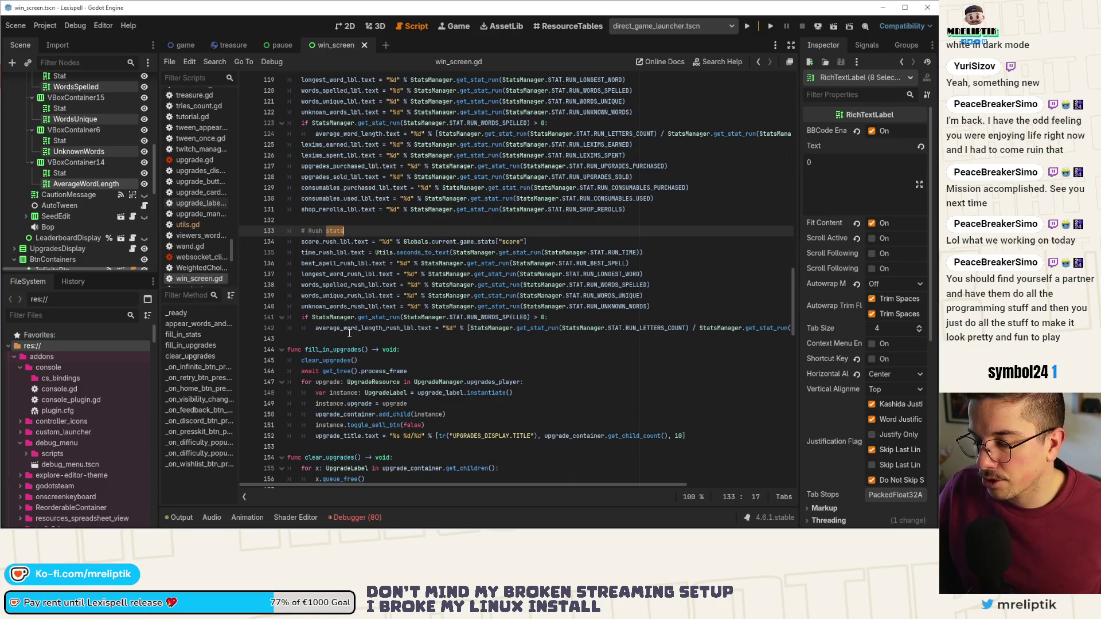
click(413, 328)
scroll(394, 338, down, 5)
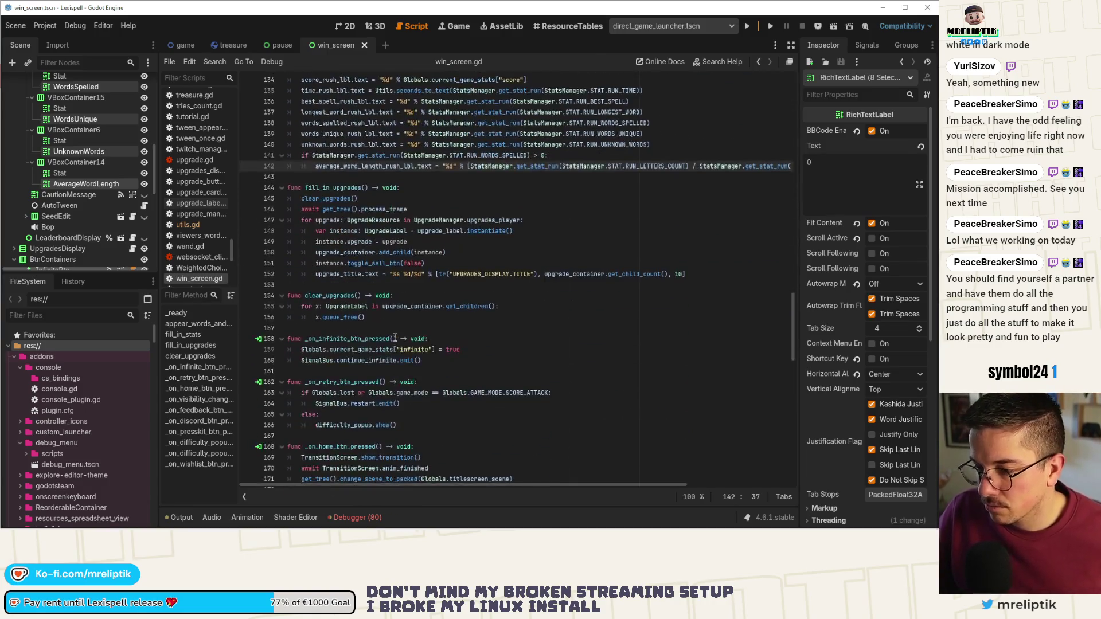
click(200, 325)
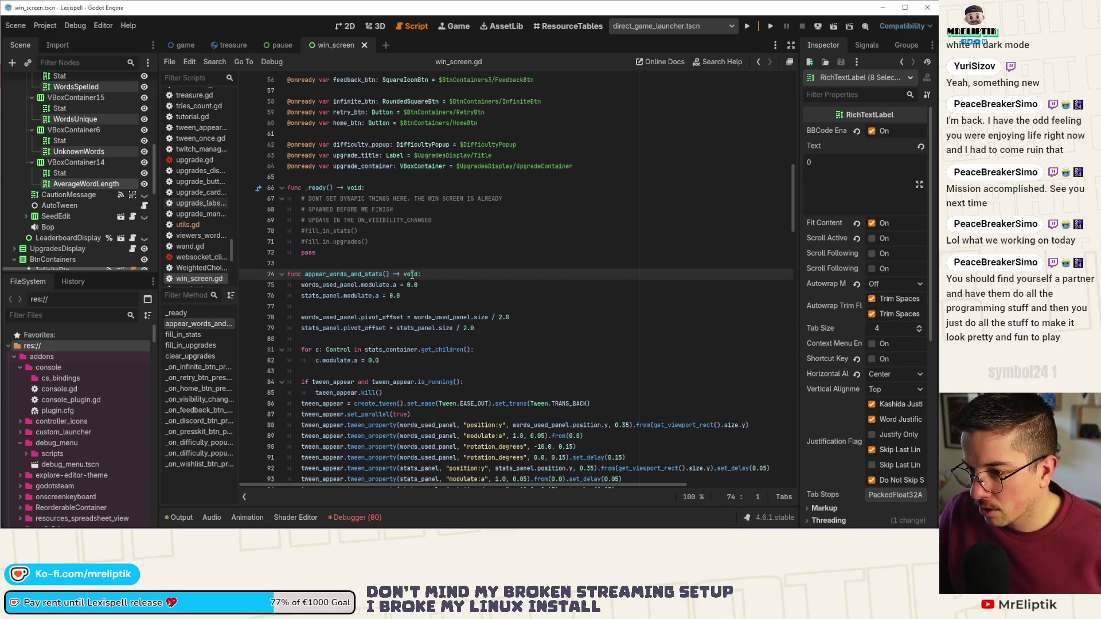
Step: Declare 'var stats_to_use: VBoxContainer' on a new line after 'var idx: int = 1'
double_click(342, 275)
scroll(411, 269, down, 9)
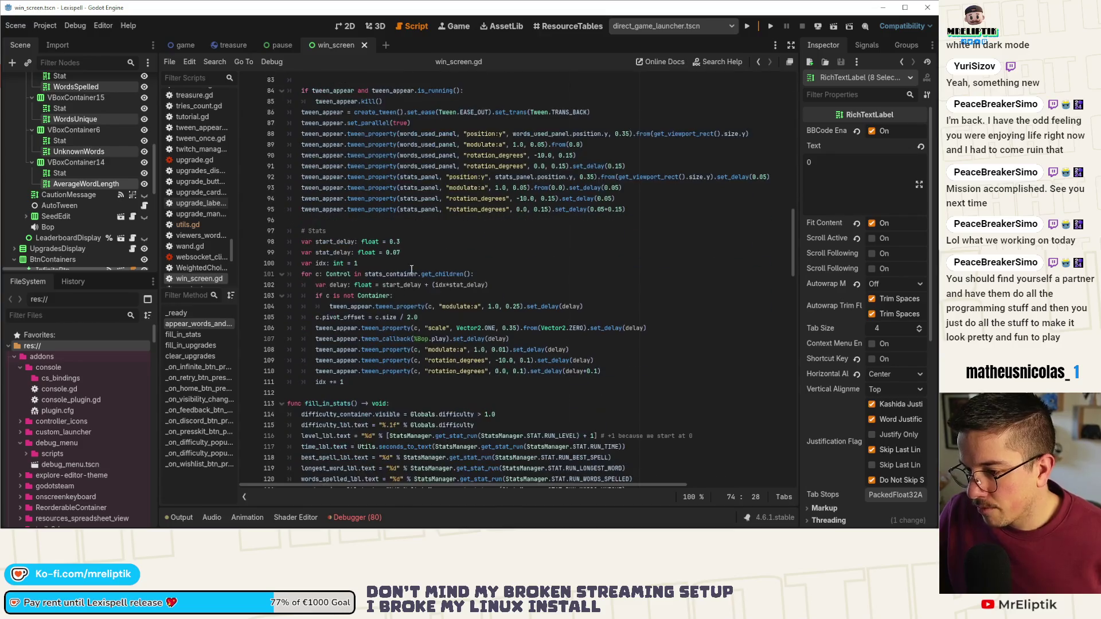
double_click(395, 274)
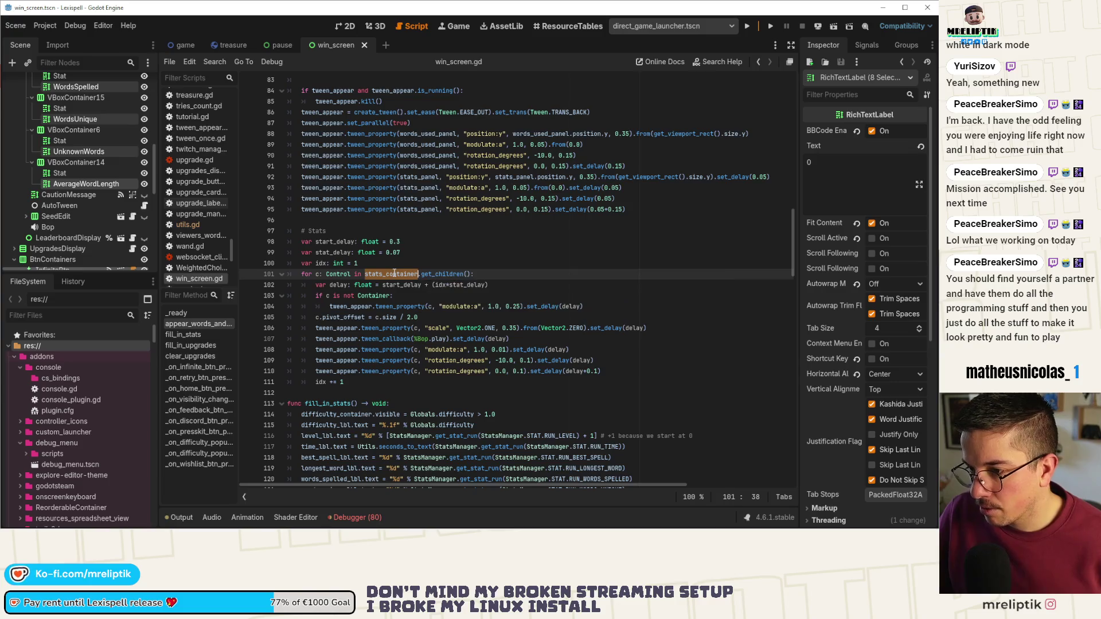
click(375, 263)
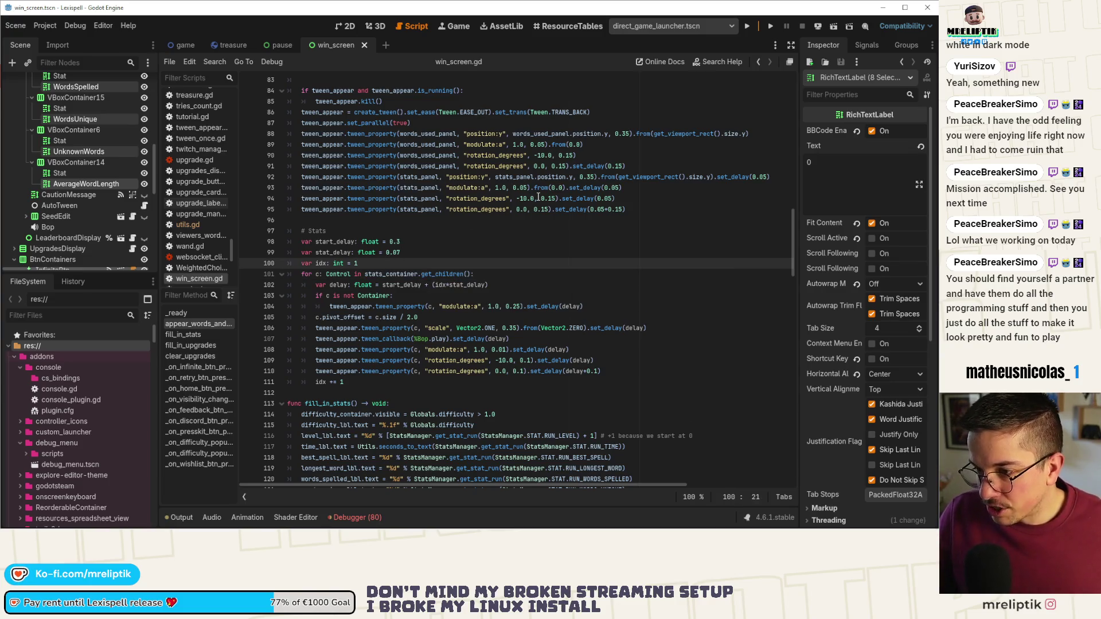
key(Return)
key(Return)
key(Up)
text(stats)
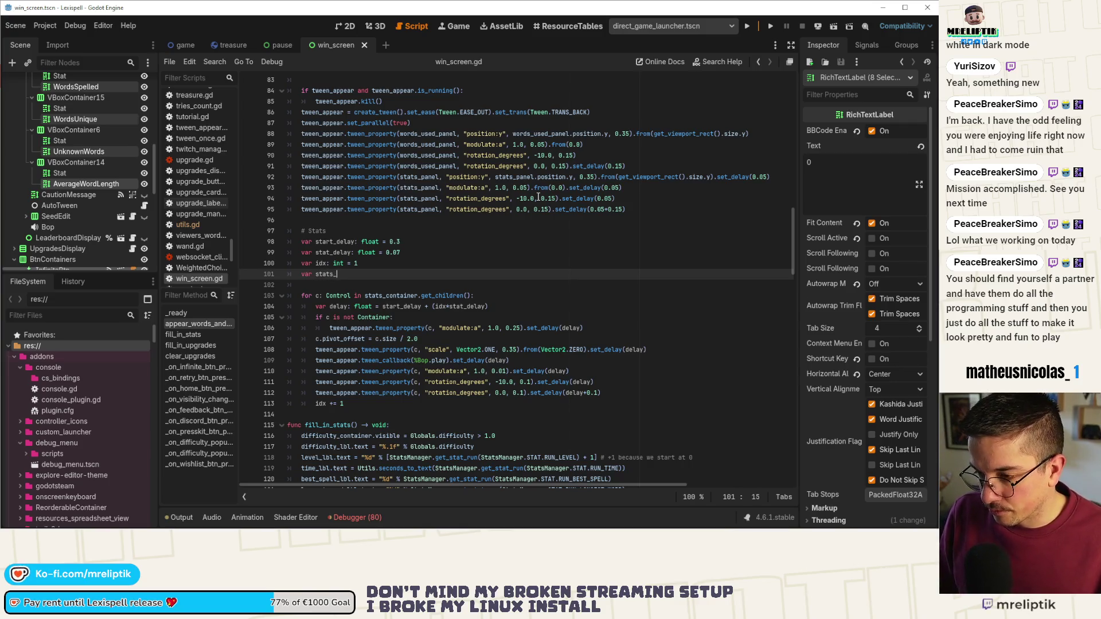
text(ota)
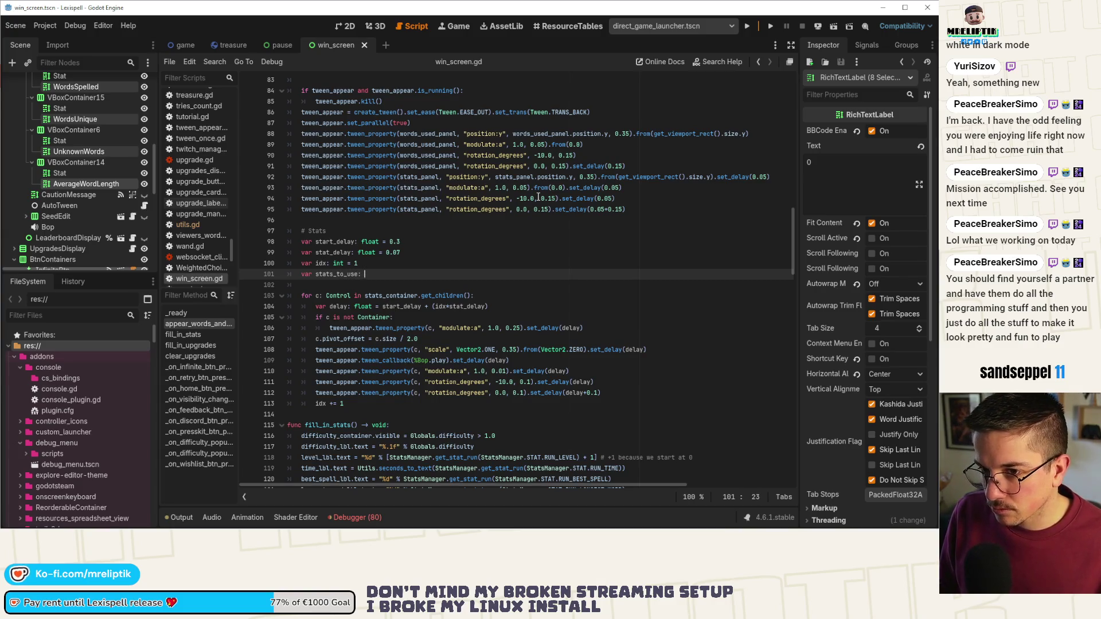
text( VBox)
key(Return)
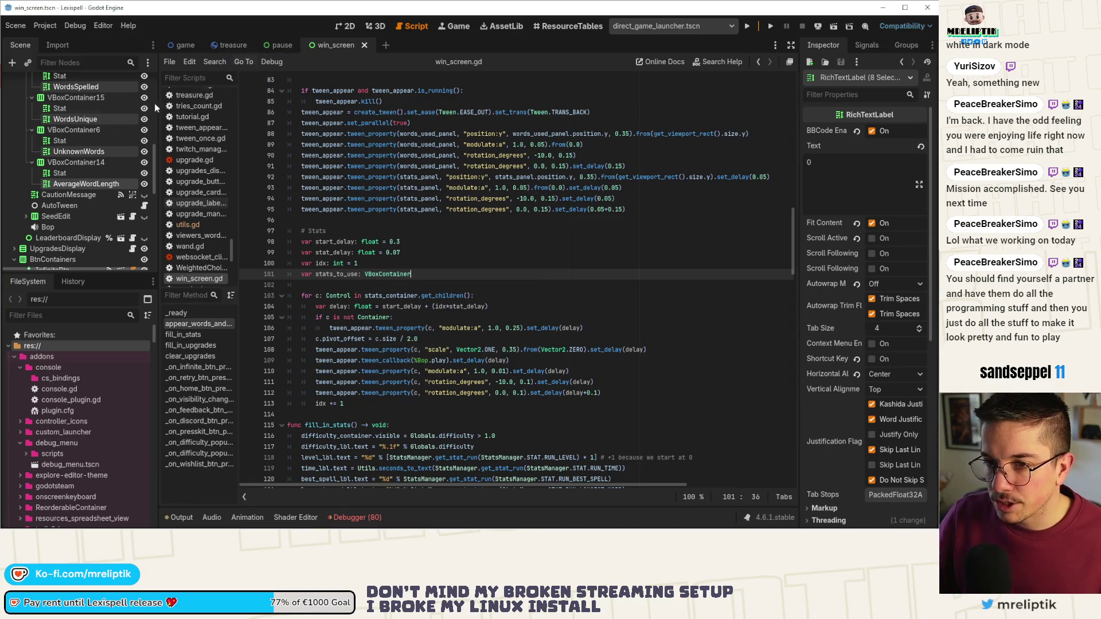
scroll(87, 170, up, 10)
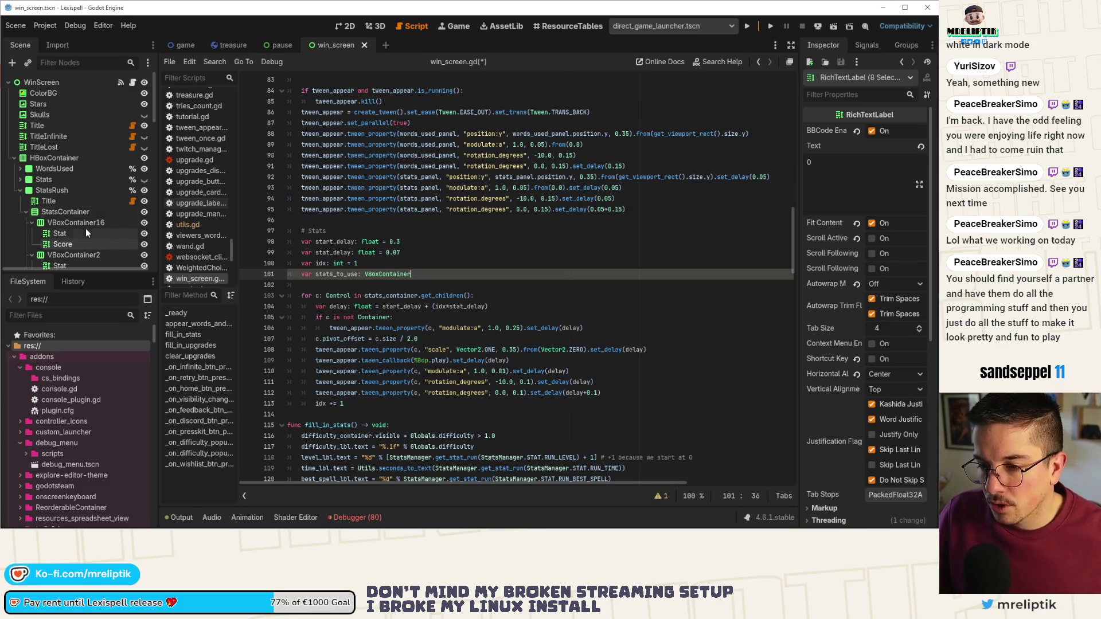
double_click(400, 296)
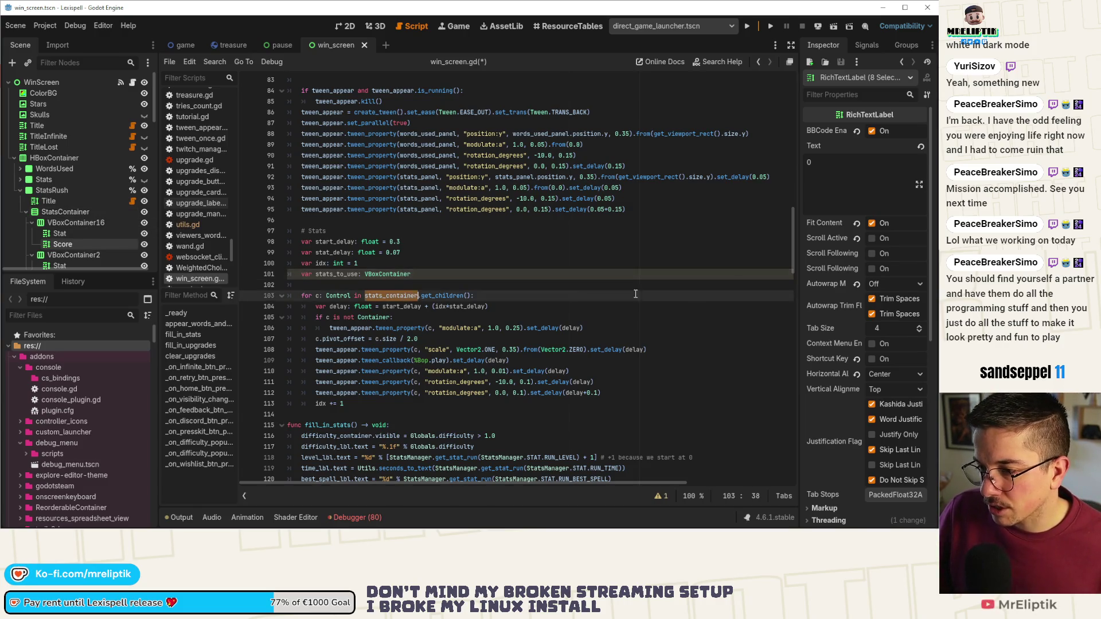
key(ctrl+z)
scroll(793, 246, up, 8)
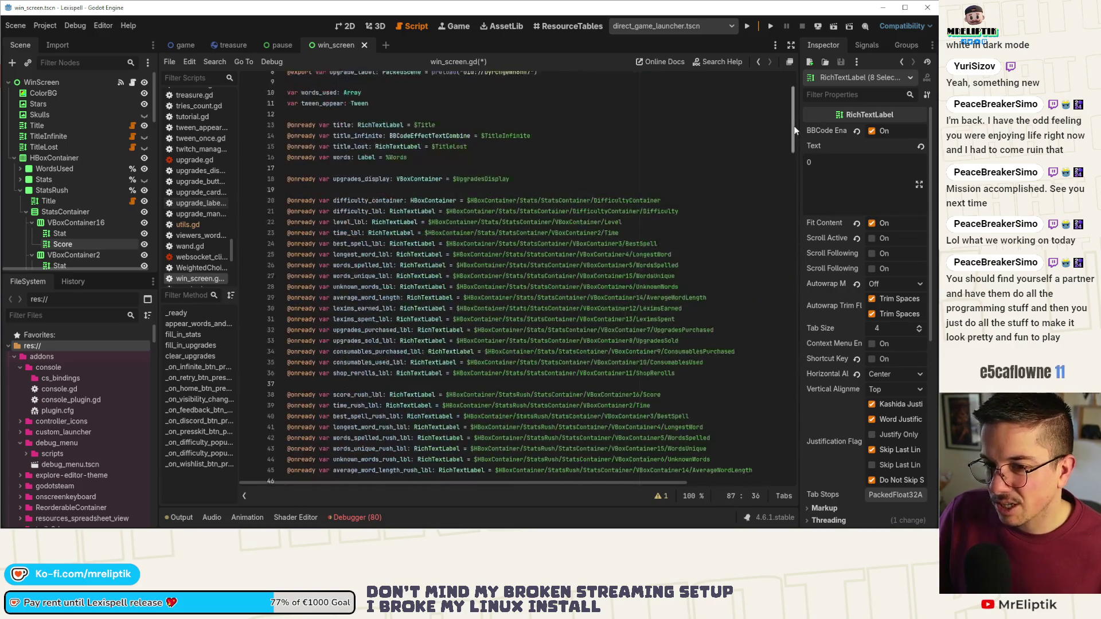
scroll(493, 288, up, 9)
scroll(493, 288, up, 10)
scroll(494, 298, down, 10)
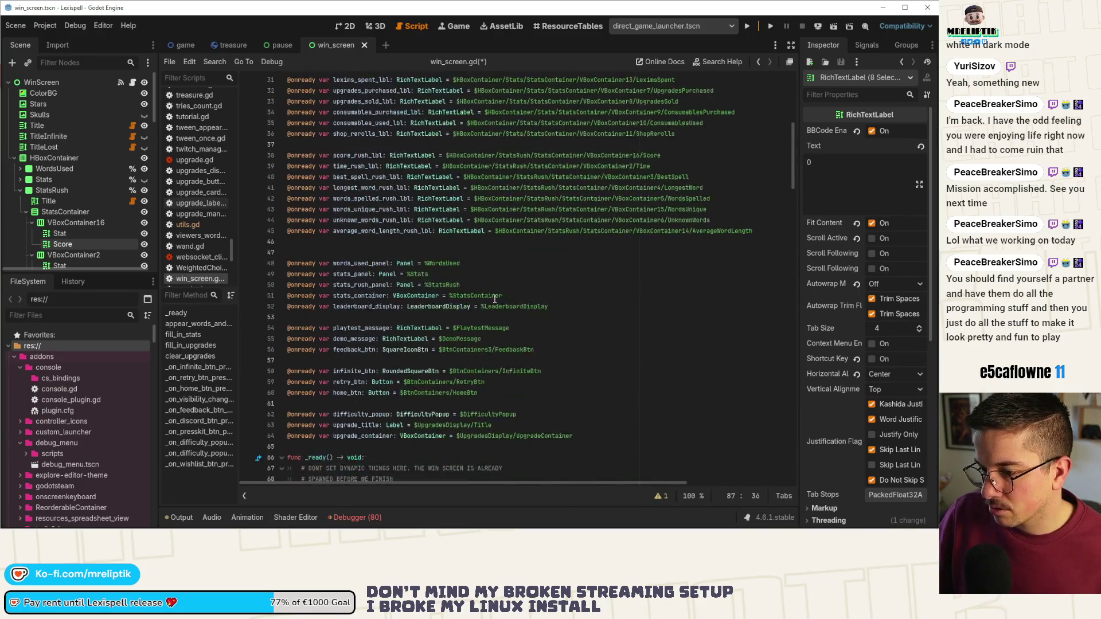
scroll(442, 281, up, 2)
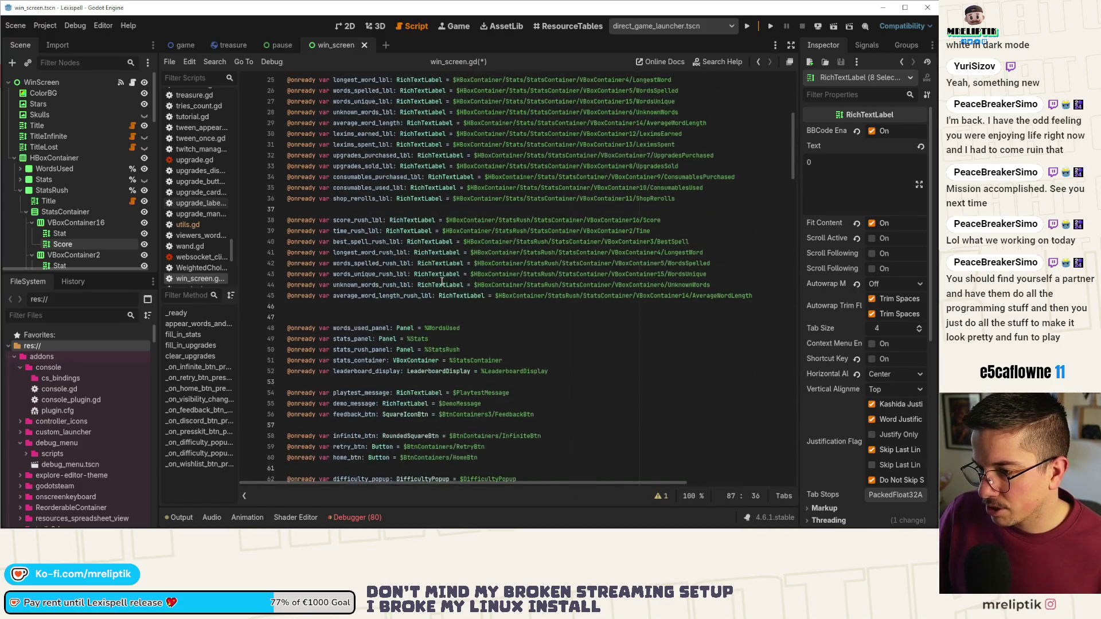
Step: Move stats_container above stats_rush_panel and add an onready reference to StatsRush/StatsContainer
click(524, 359)
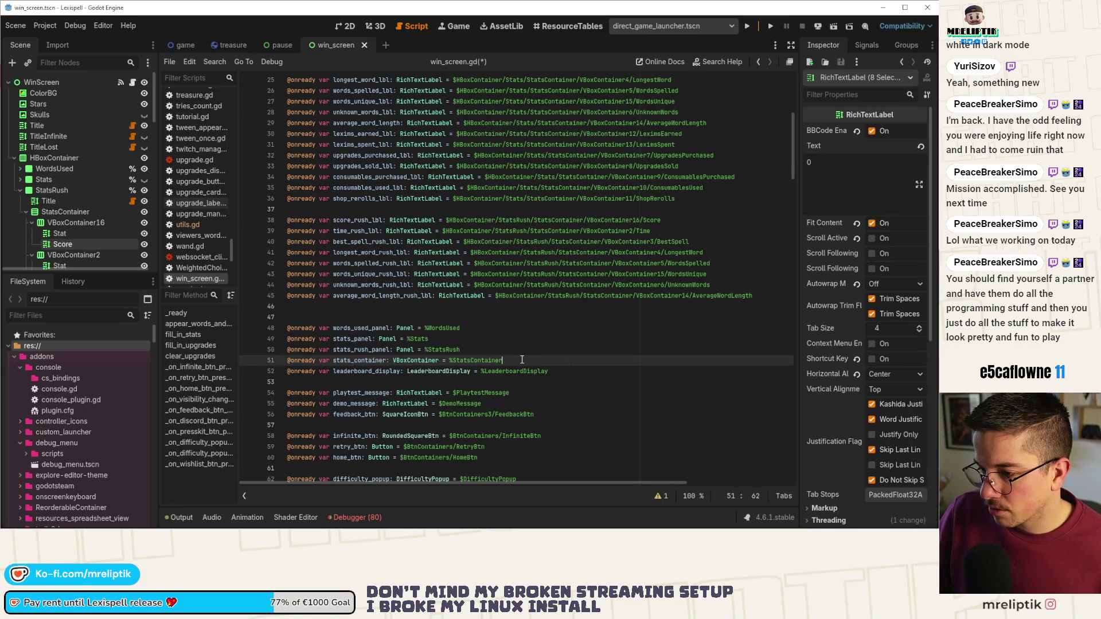
key(Return)
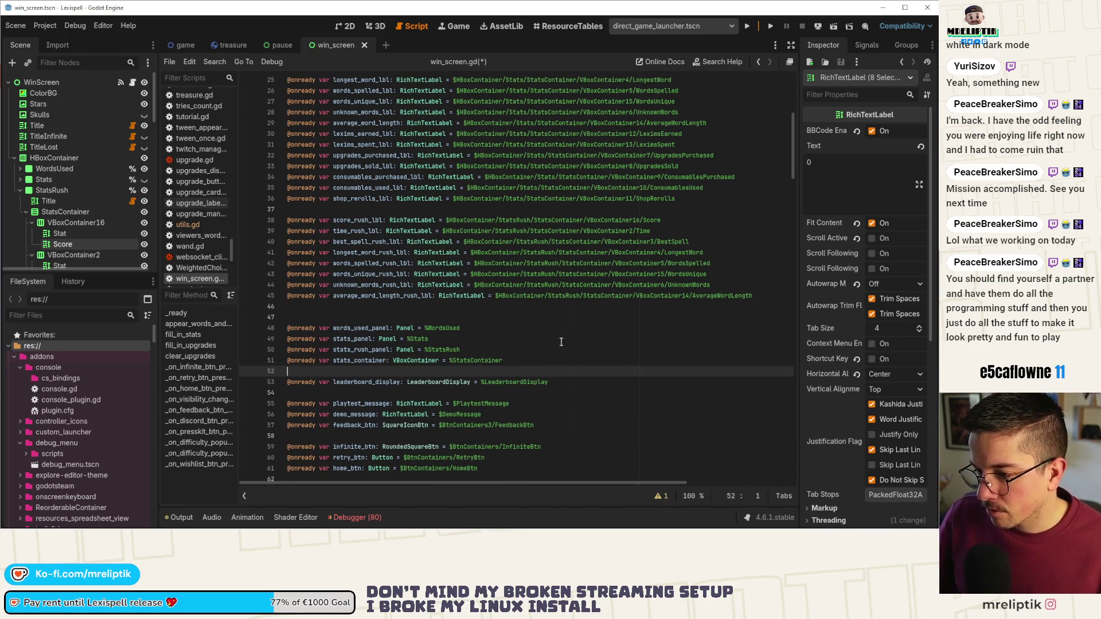
key(Up)
key(alt+Up)
key(Down)
key(Down)
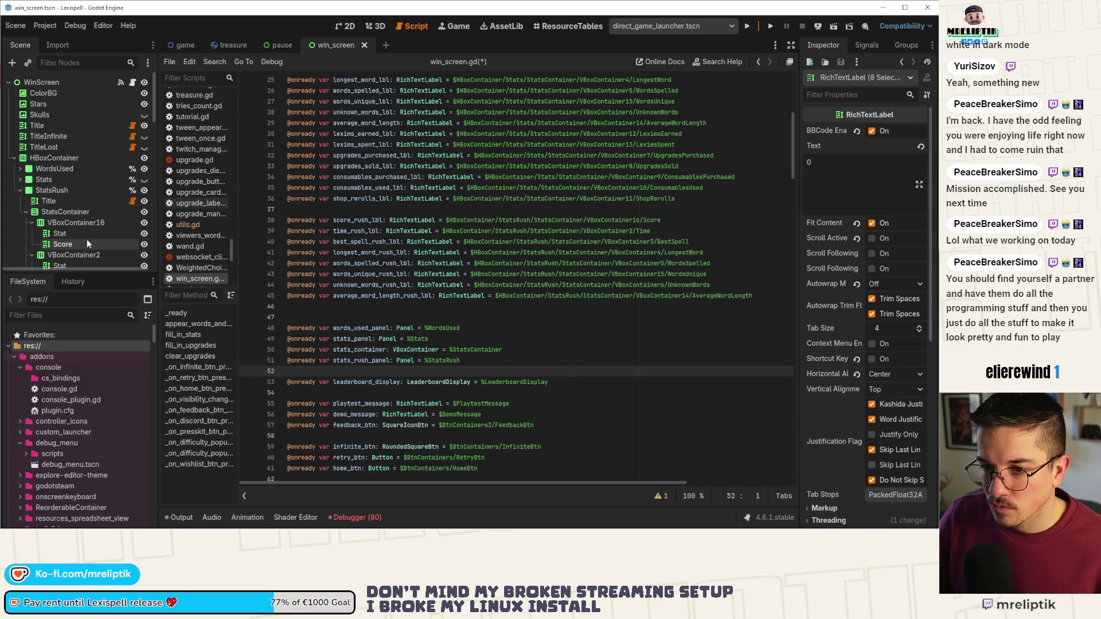
mouse_move(76, 212)
mouse_down()
mouse_move(321, 389)
mouse_move(344, 375)
mouse_move(369, 383)
mouse_up()
click(354, 372)
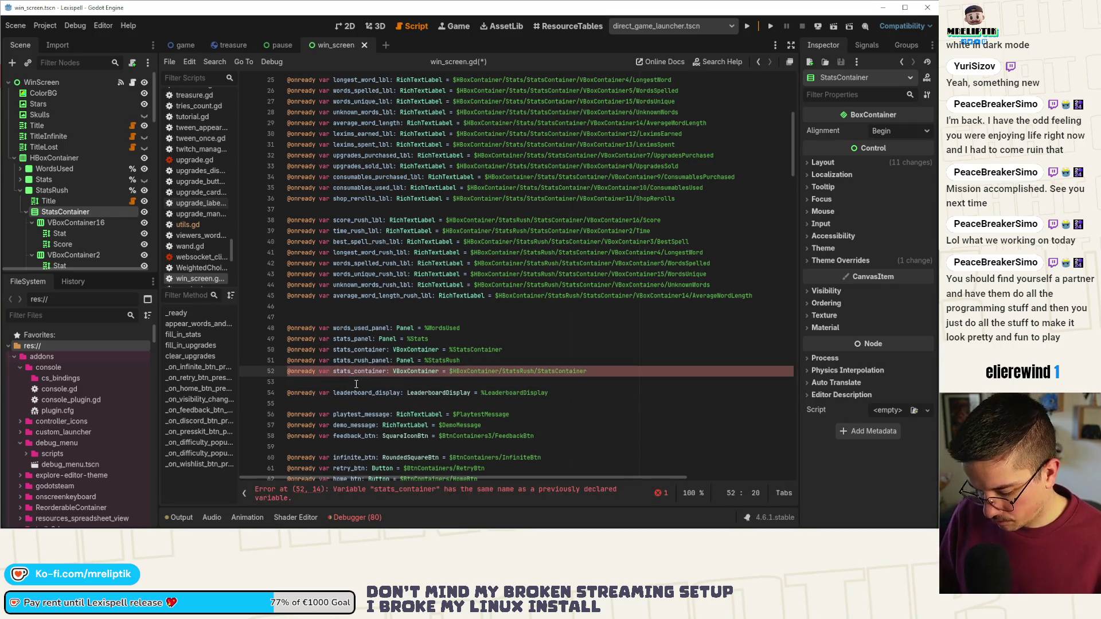
Step: Rename the new reference to stats_rush_container and search the script for stats_container
text(r)
text(_rush)
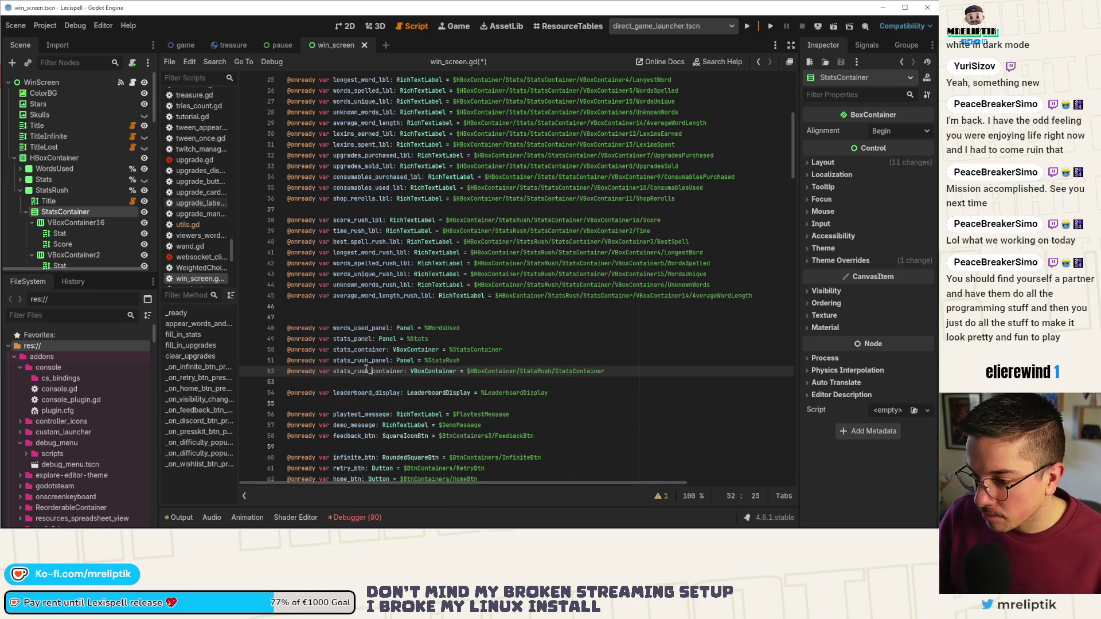
double_click(359, 350)
key(ctrl+f)
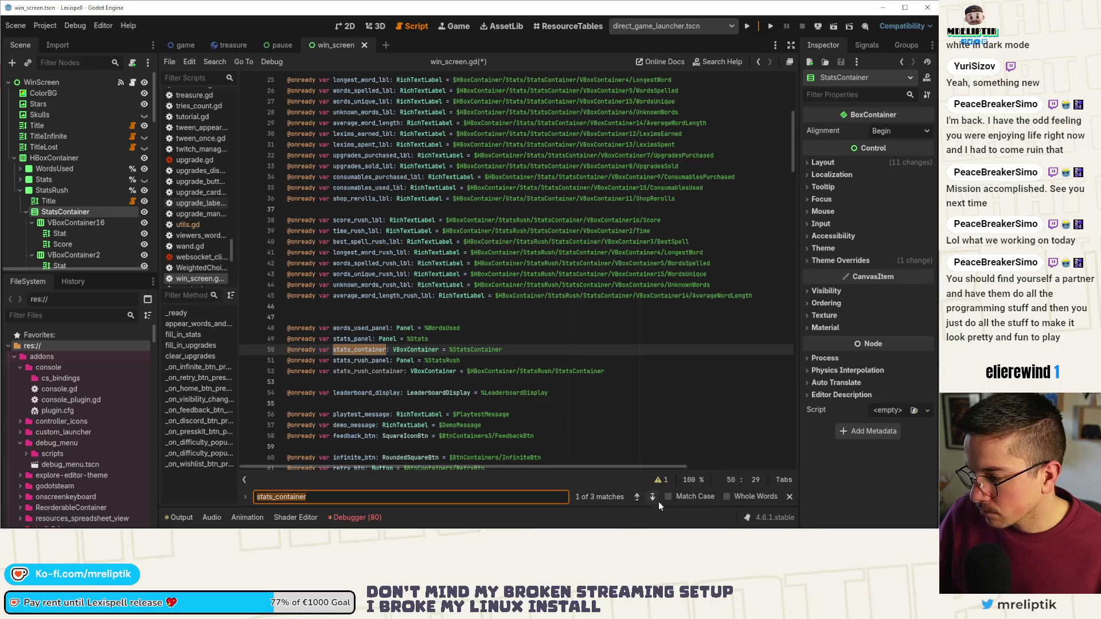
click(652, 498)
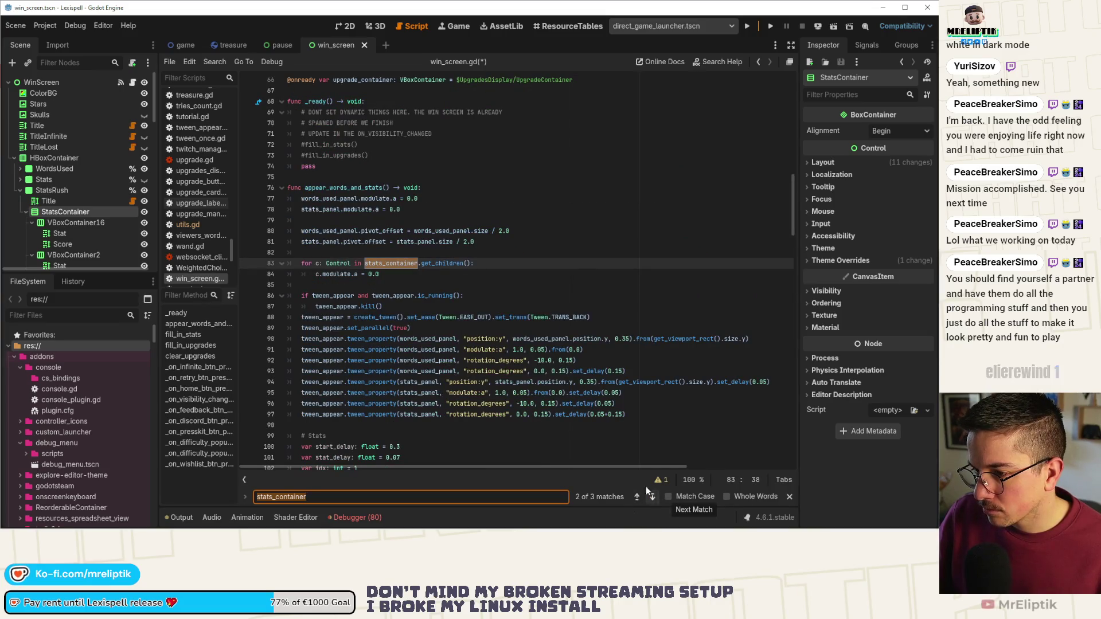
Step: Write stats_rush_container on a new line above the fade-out loop in appear_words_and_stats
click(380, 274)
click(378, 254)
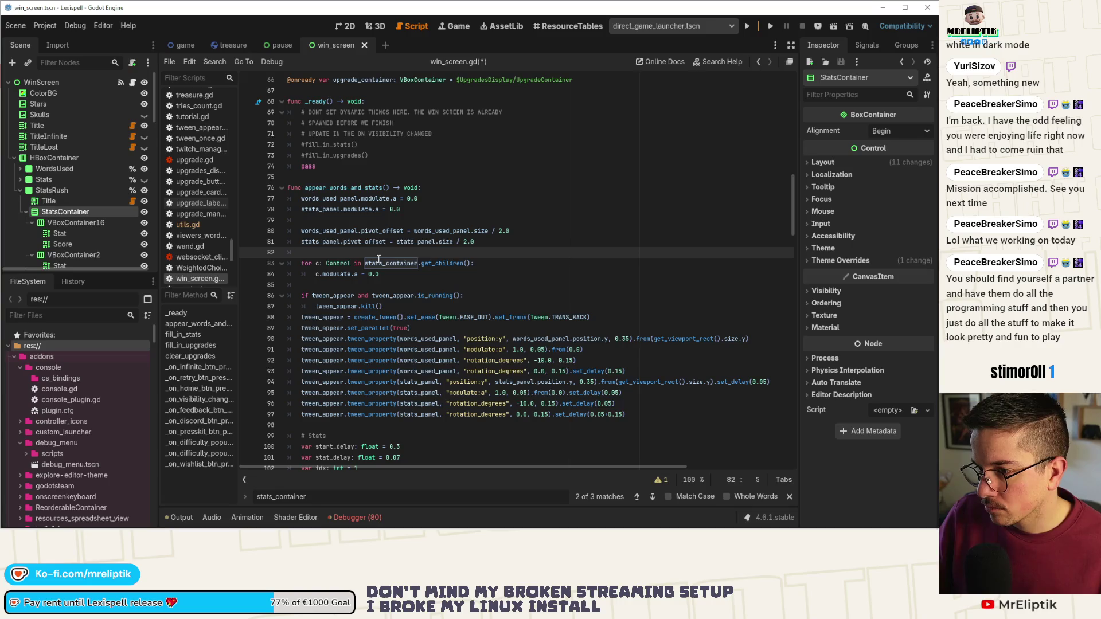
key(Return)
key(Return)
key(Up)
text(stats_rush_container)
scroll(400, 298, down, 2)
scroll(400, 298, down, 2)
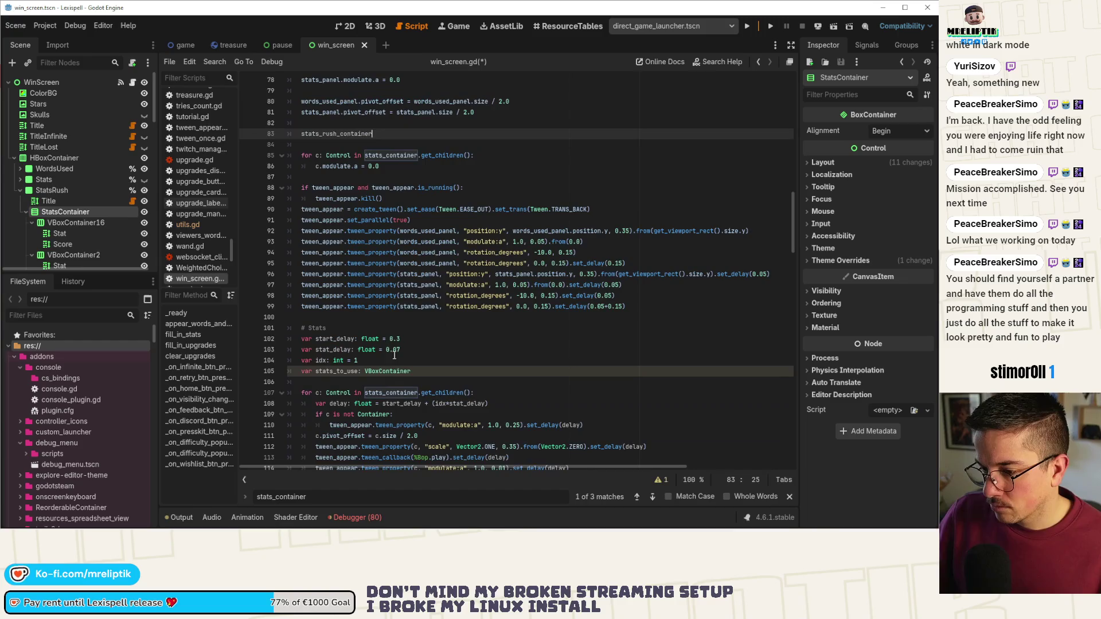
Step: Move the stats_to_use declaration to line 83, directly above stats_rush_container
drag(410, 371, 256, 379)
key(ctrl+c)
key(BackSpace)
key(BackSpace)
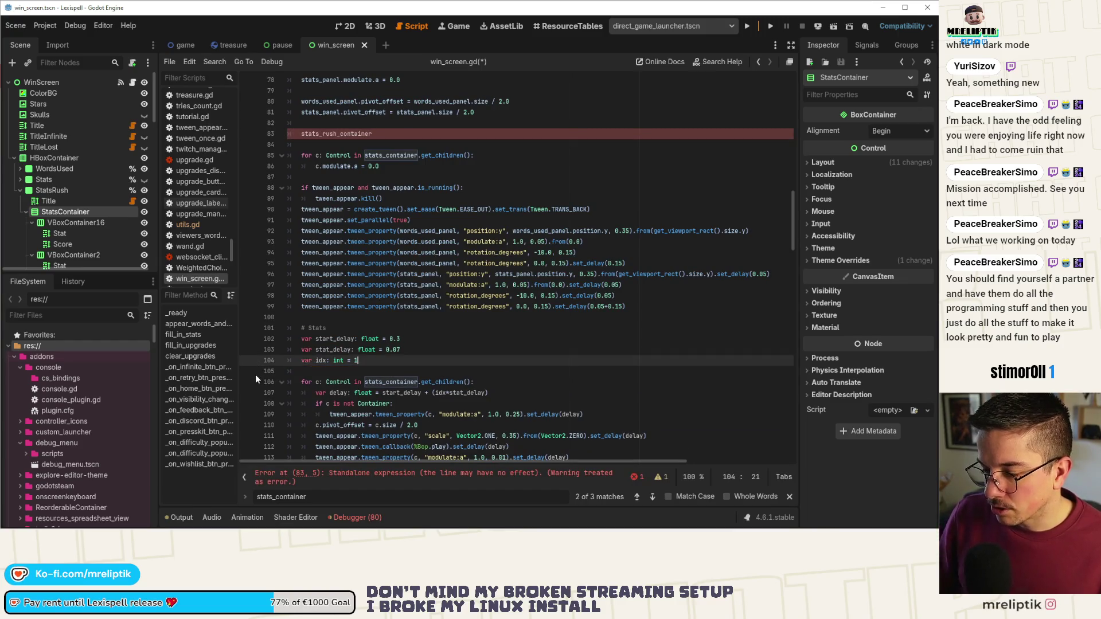
scroll(376, 229, up, 2)
click(376, 188)
key(Return)
key(ctrl+v)
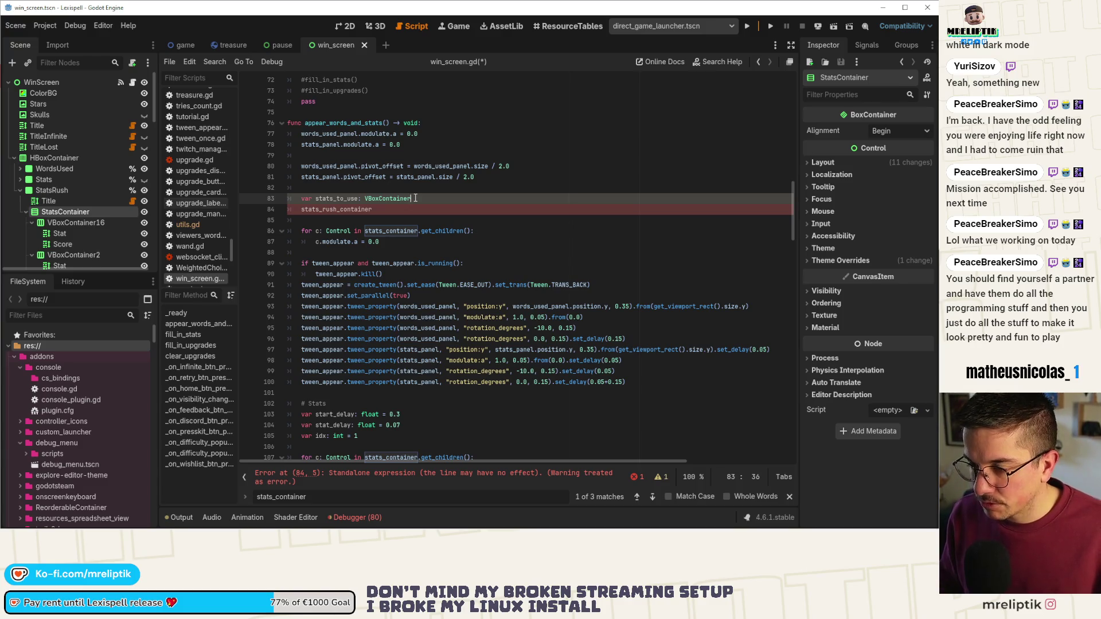
Step: Replace the stray line with 'if Globals.game_mode == Globals.GAME_MODE.CLASSIC: stats_to_use = stats_container'
key(Down)
key(Home)
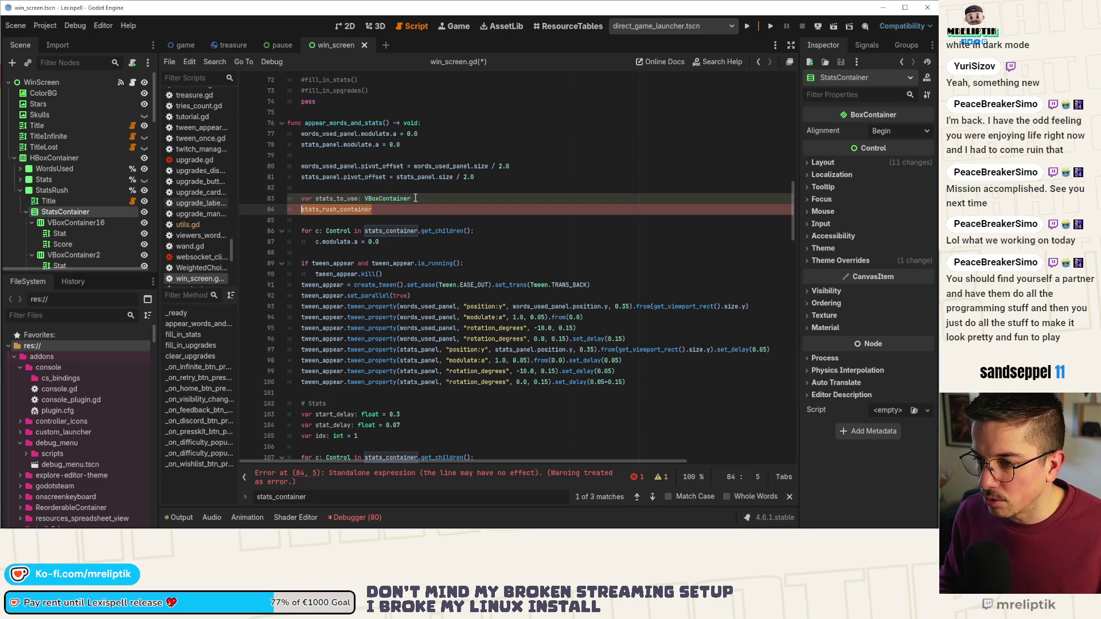
key(BackSpace)
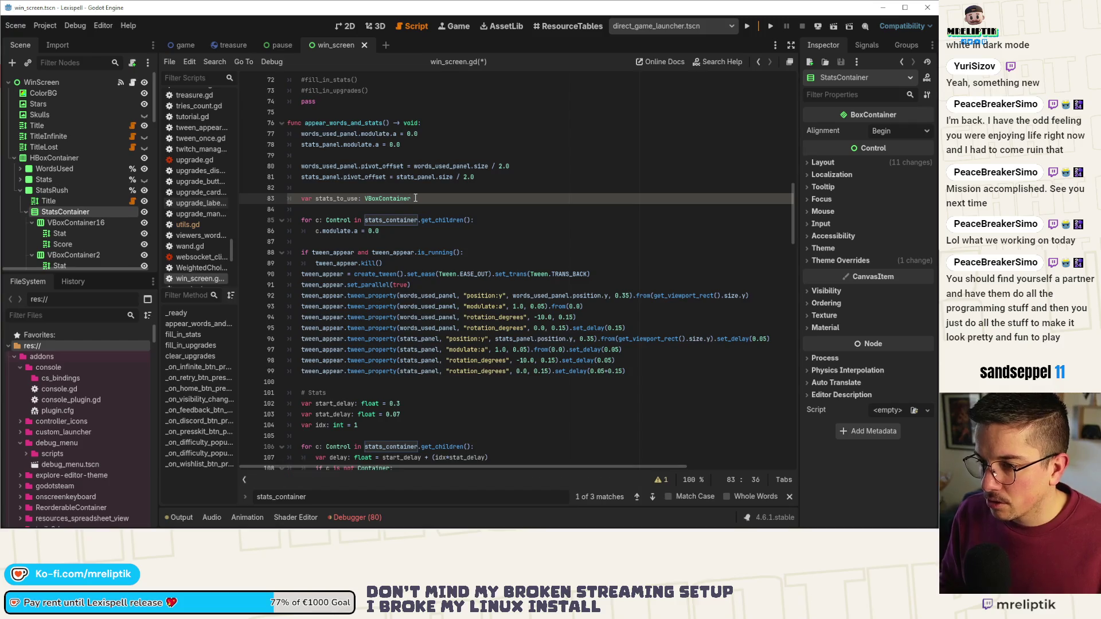
text(if)
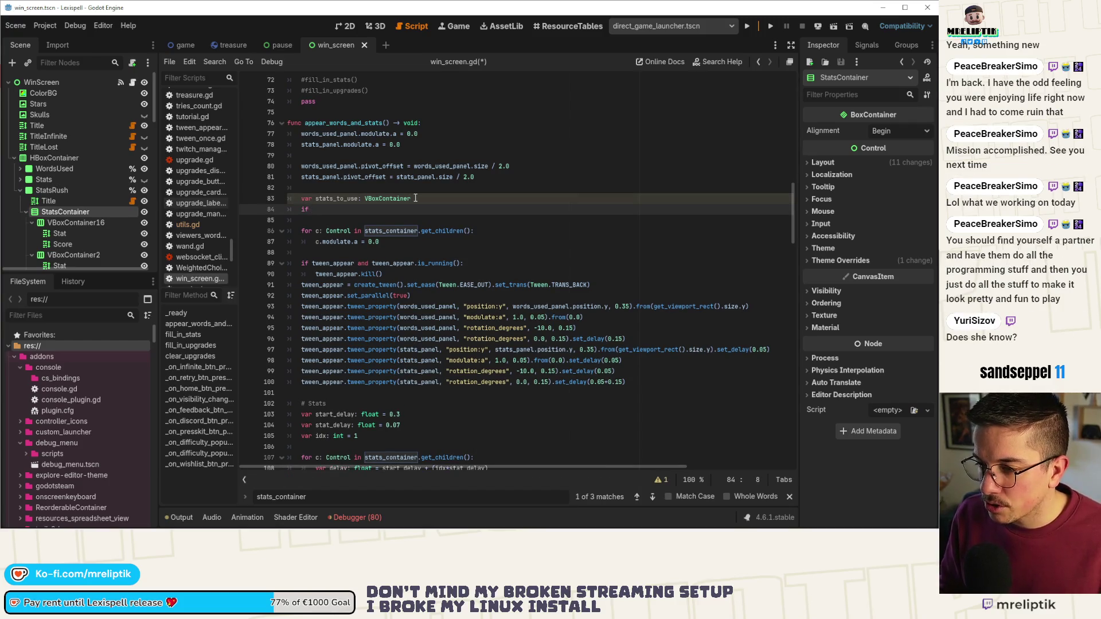
key(BackSpace)
key(BackSpace)
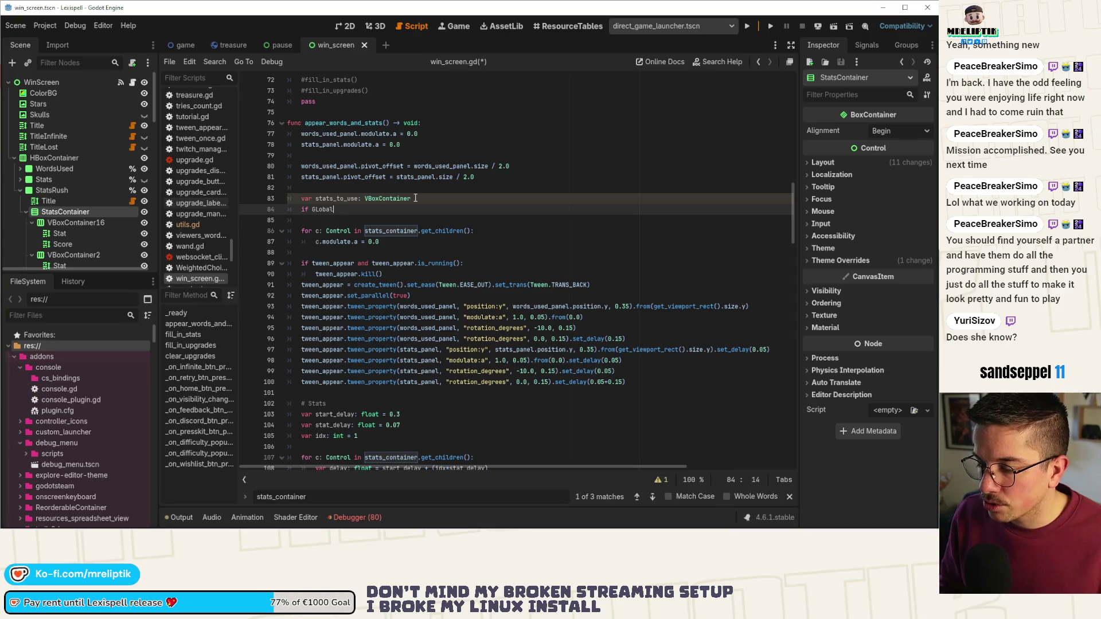
text(loba)
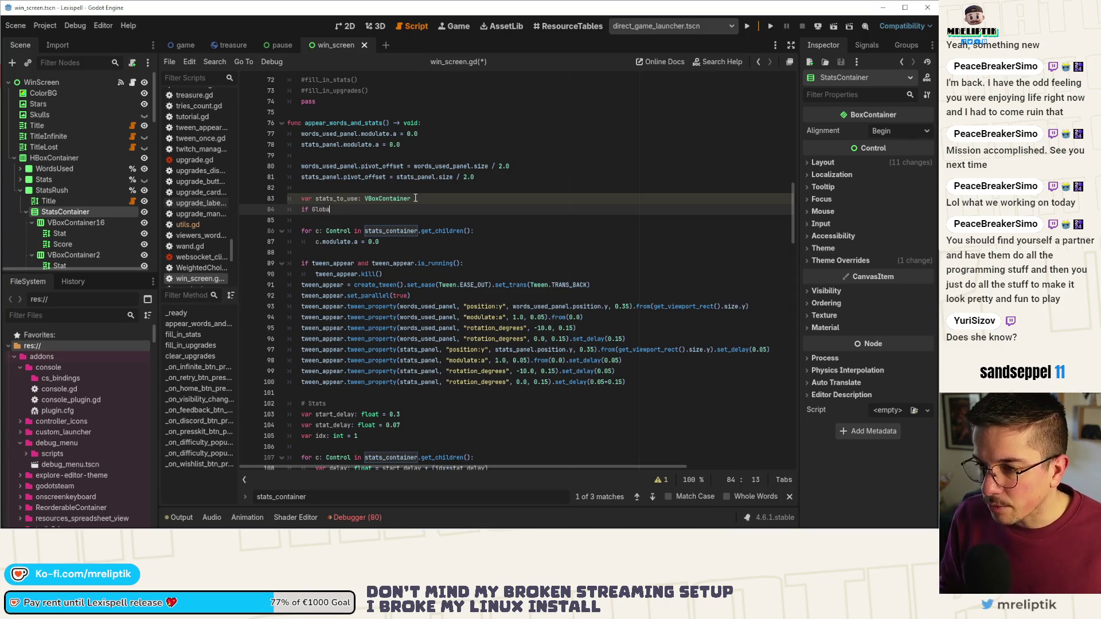
text(.game_mode)
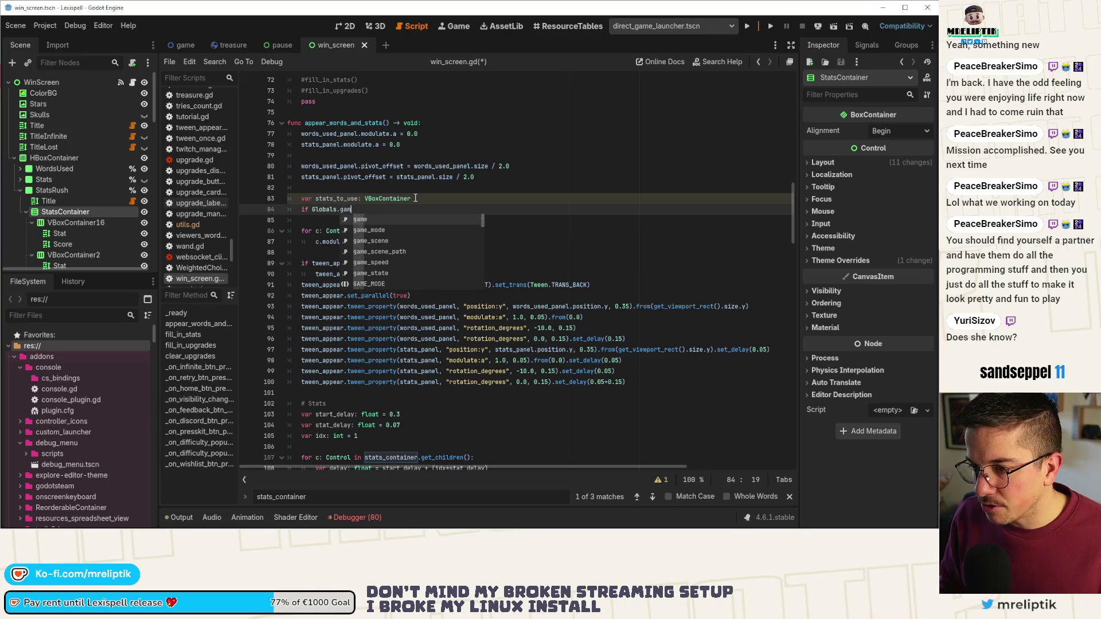
text(= )
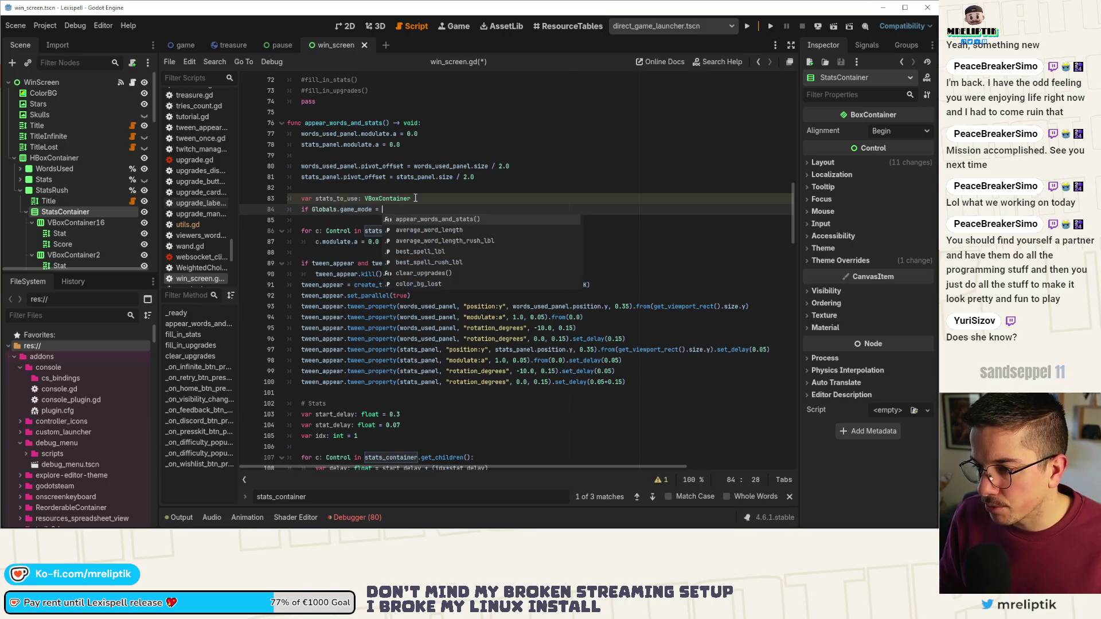
text(=Globals.GAM)
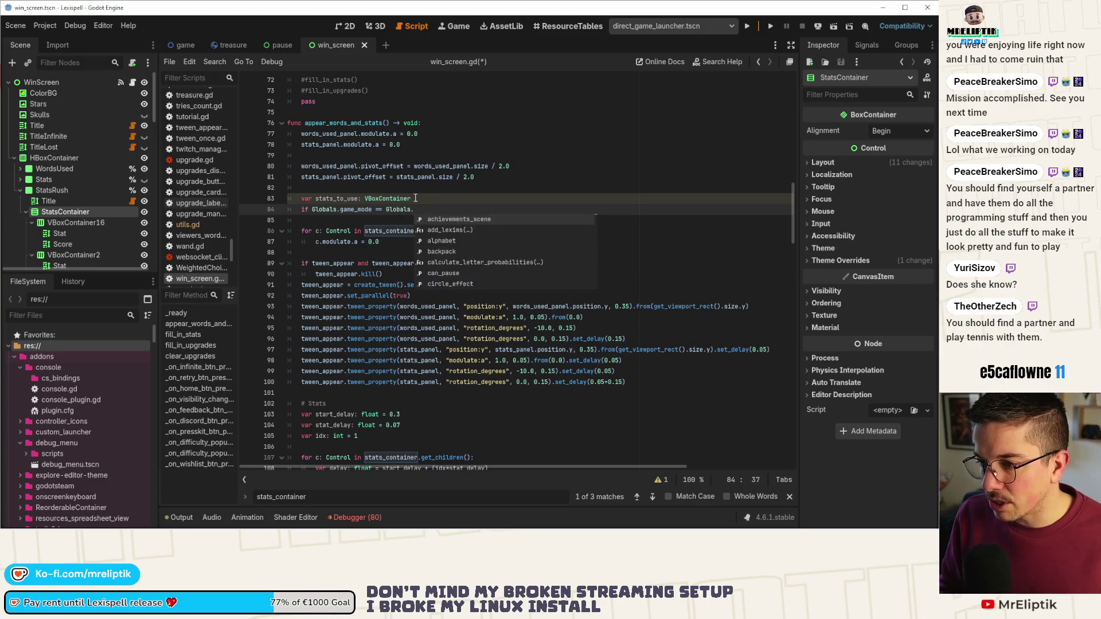
key(Return)
text(.)
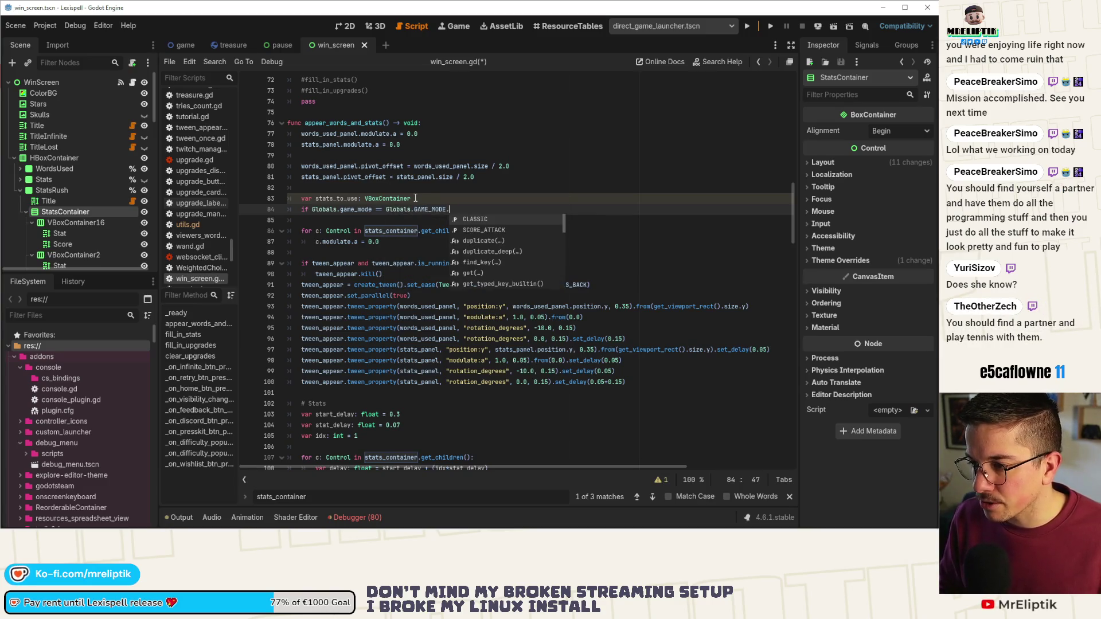
key(Return)
key(Return)
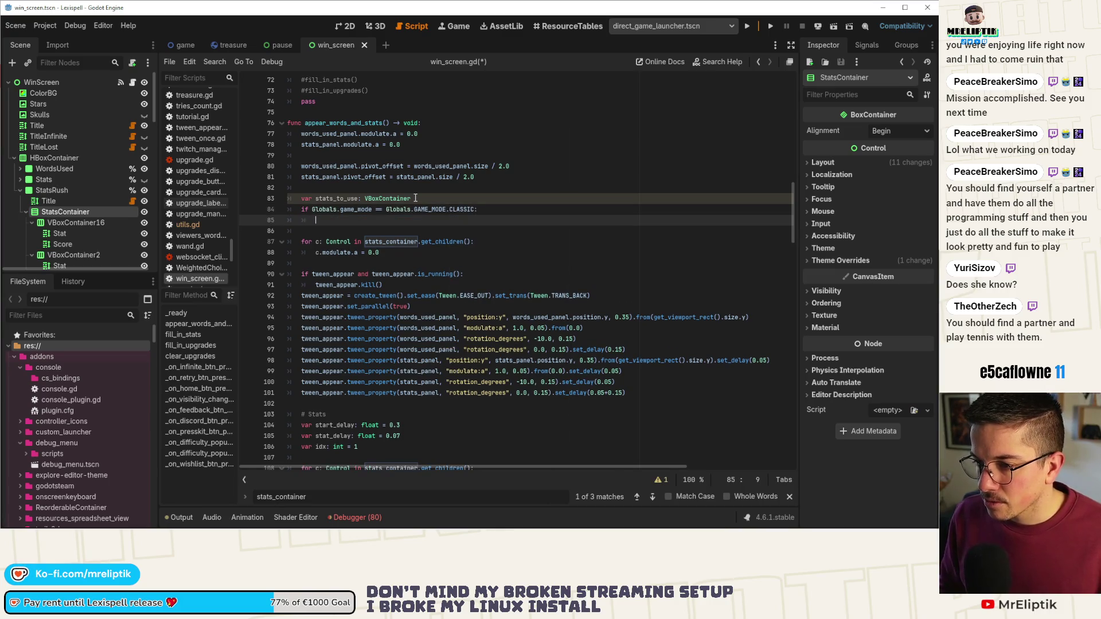
text(stats_t)
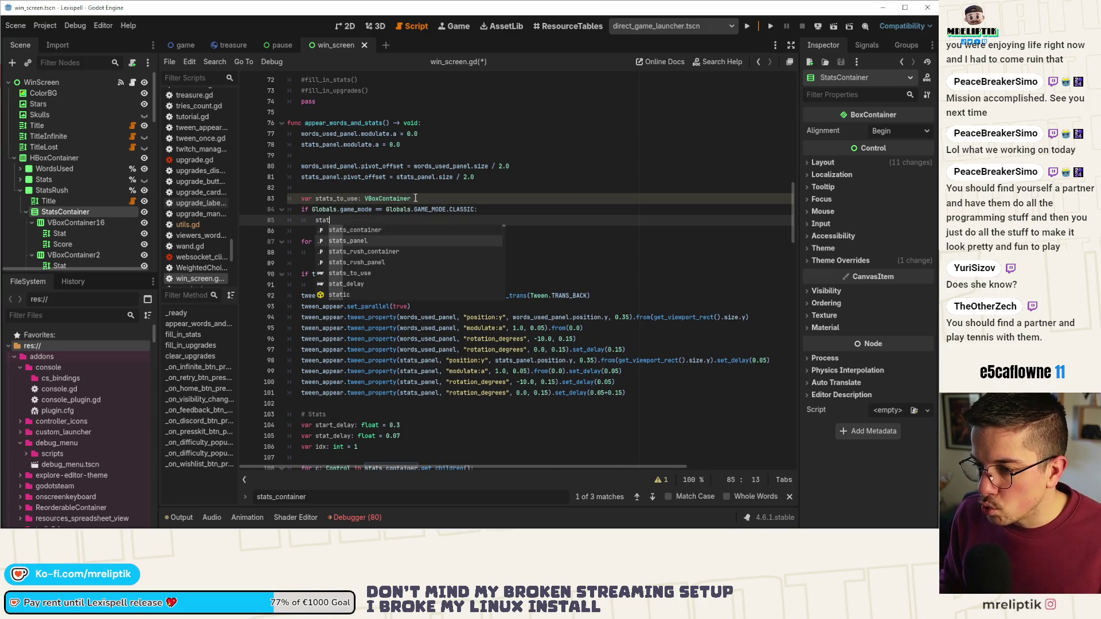
key(Return)
text(= )
text(st)
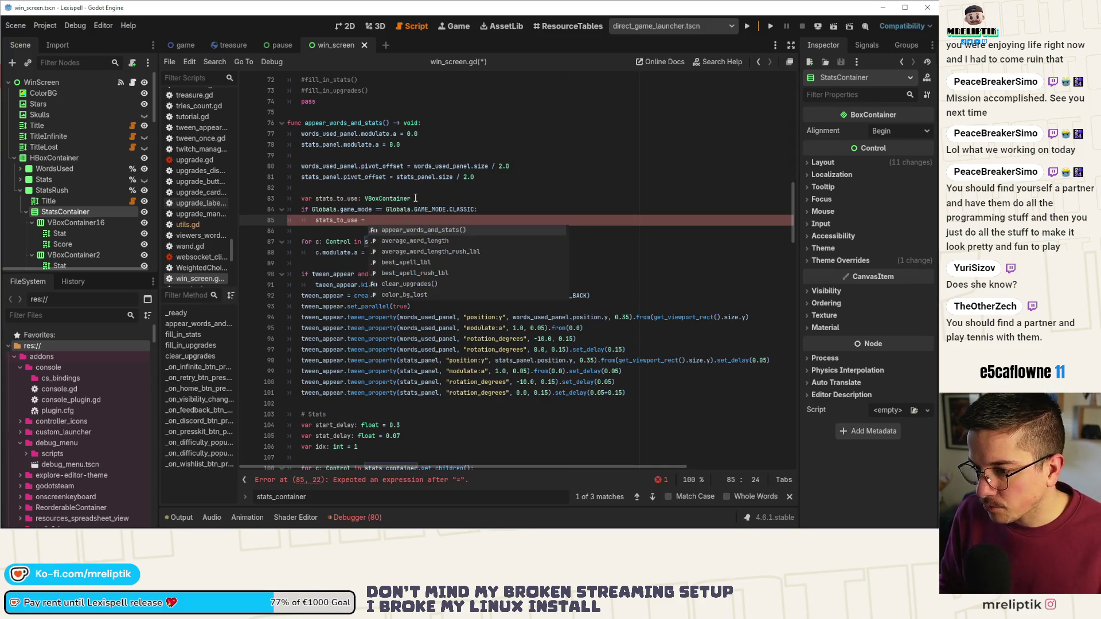
key(Return)
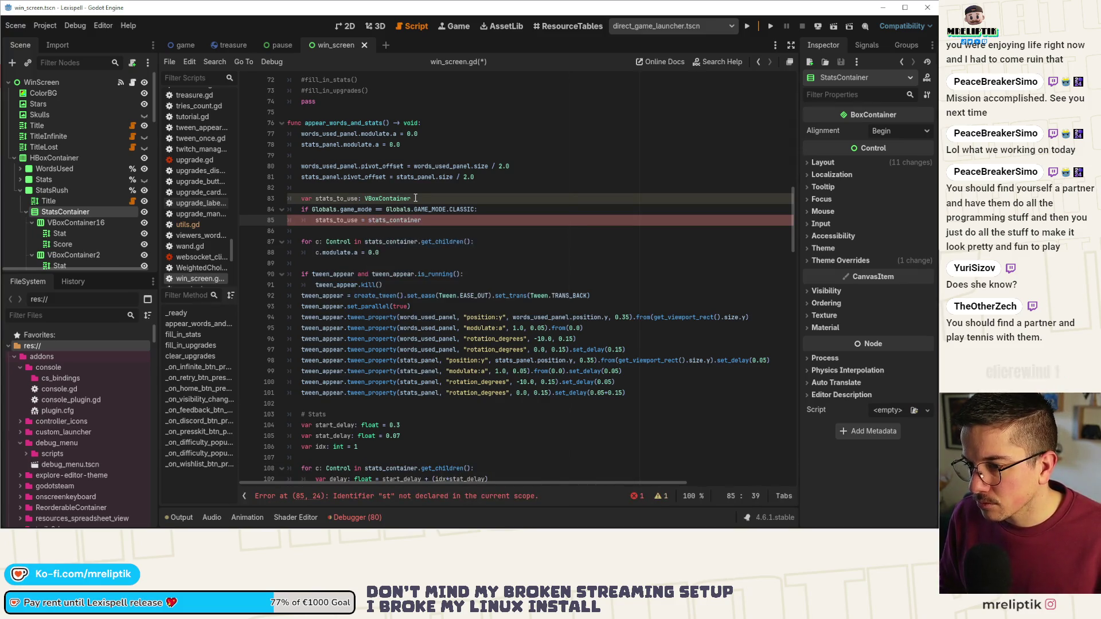
key(Return)
Step: Add an elif branch for Globals.GAME_MODE.SCORE_ATTACK that assigns stats_to_use, and save
text(eli)
key(BackSpace)
key(BackSpace)
text(Globals.)
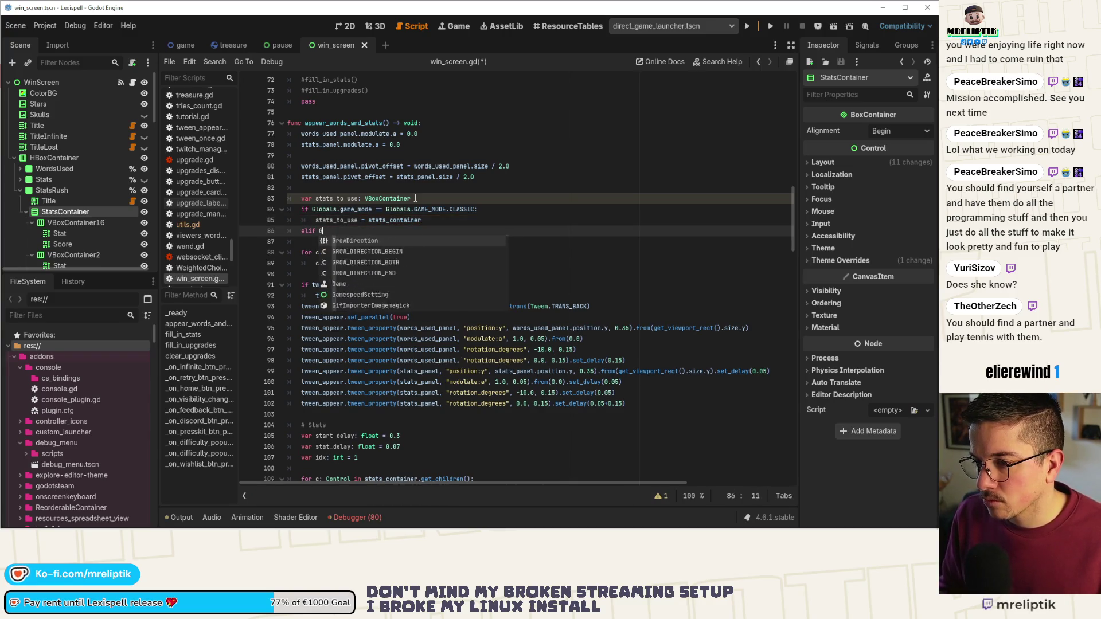
text(game)
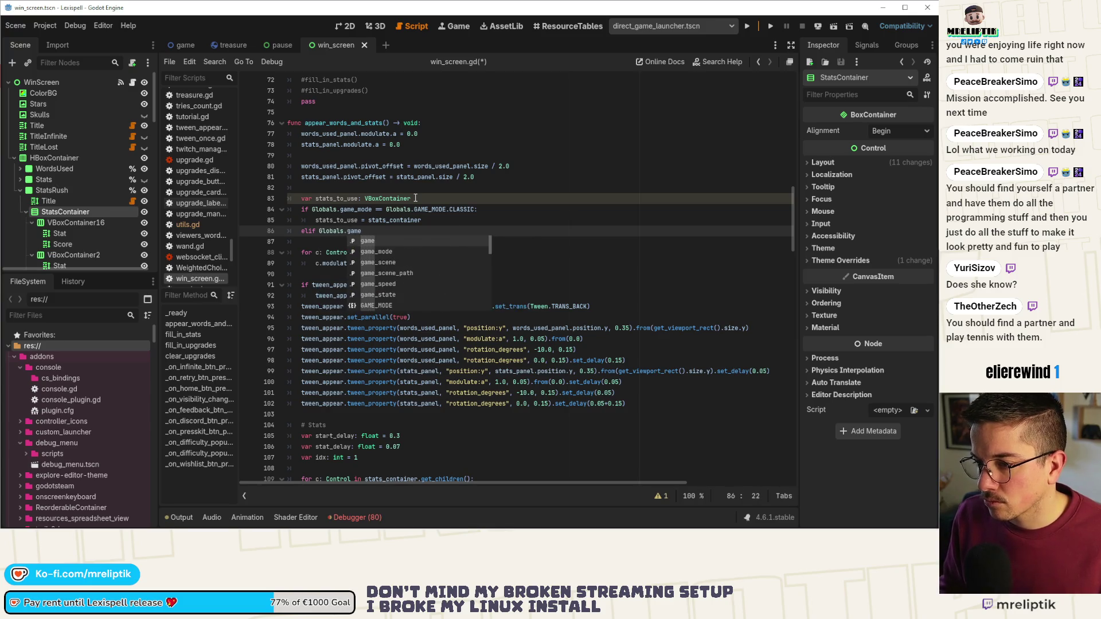
key(Down)
key(Return)
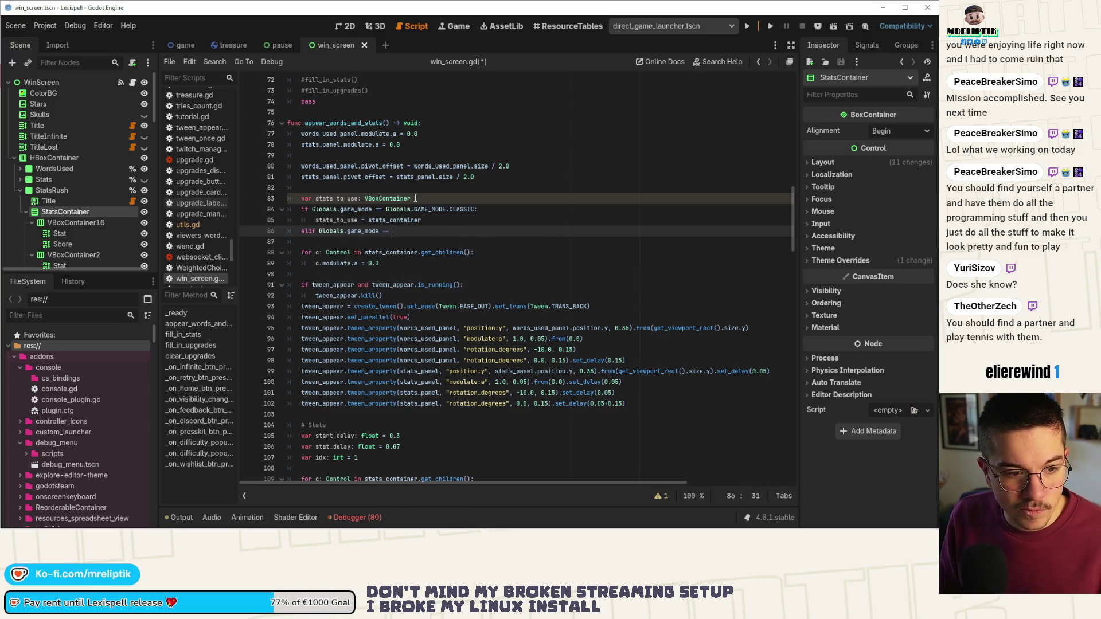
text(== G)
text(lobals.G)
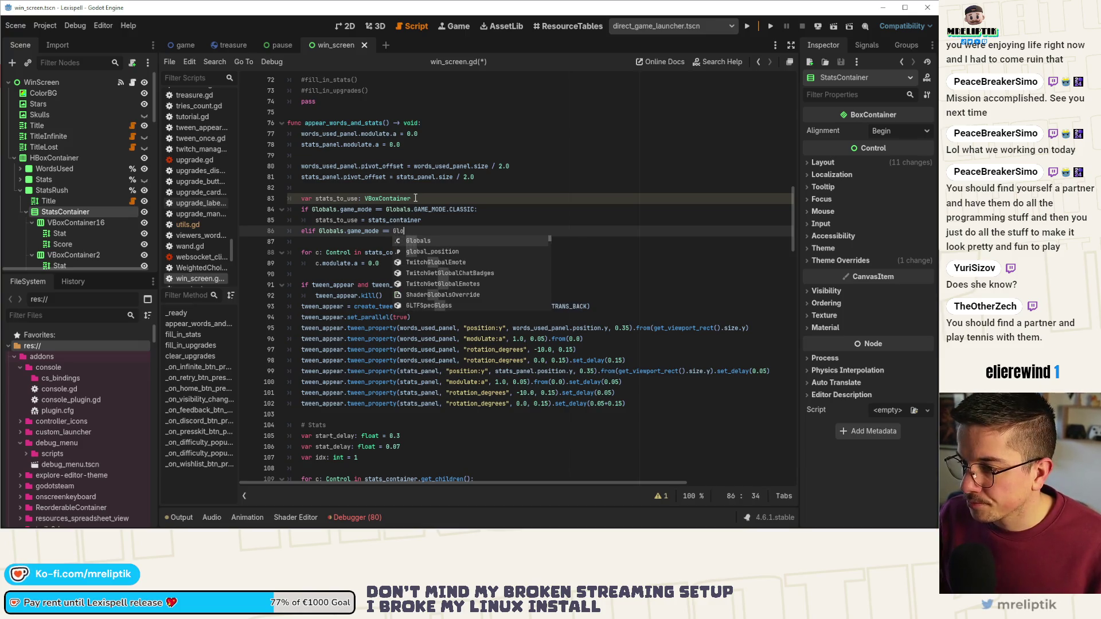
key(Return)
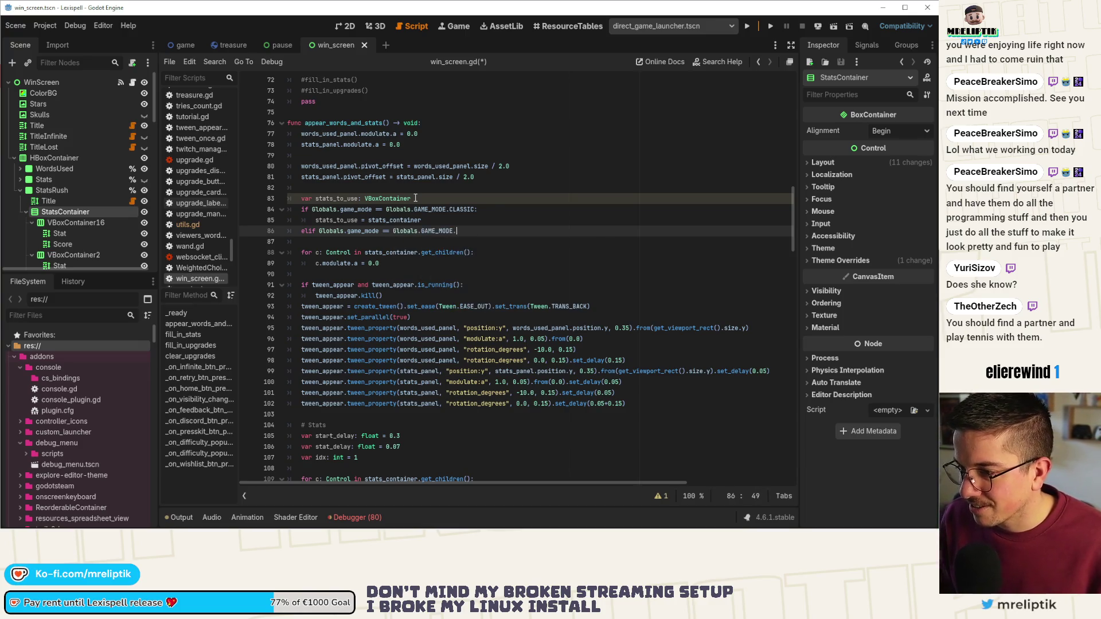
text(.S)
key(Return)
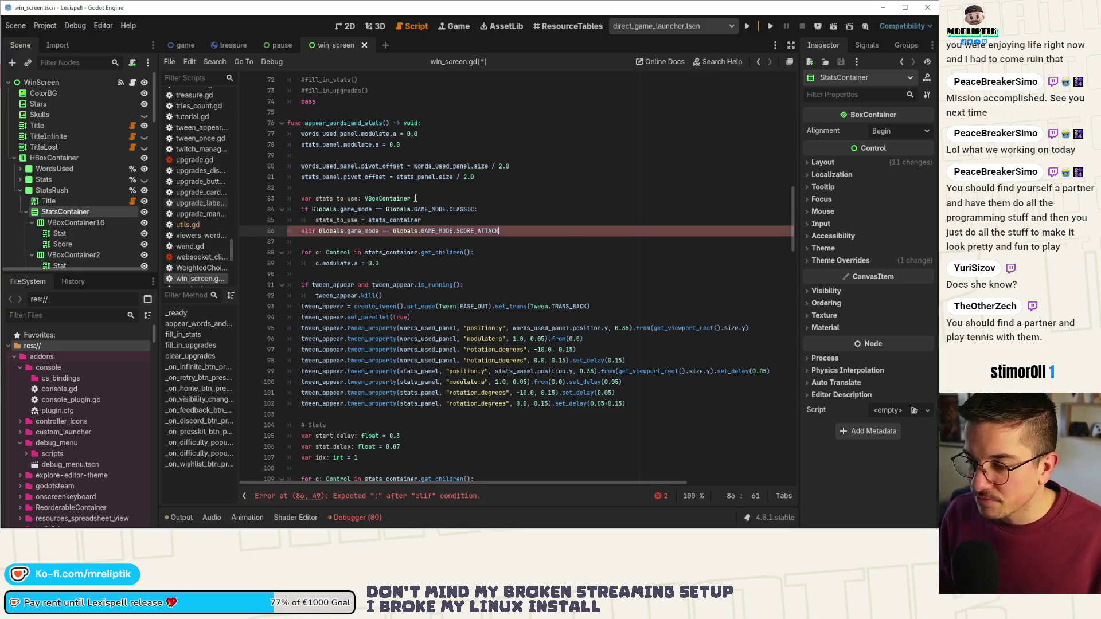
text(:)
key(Return)
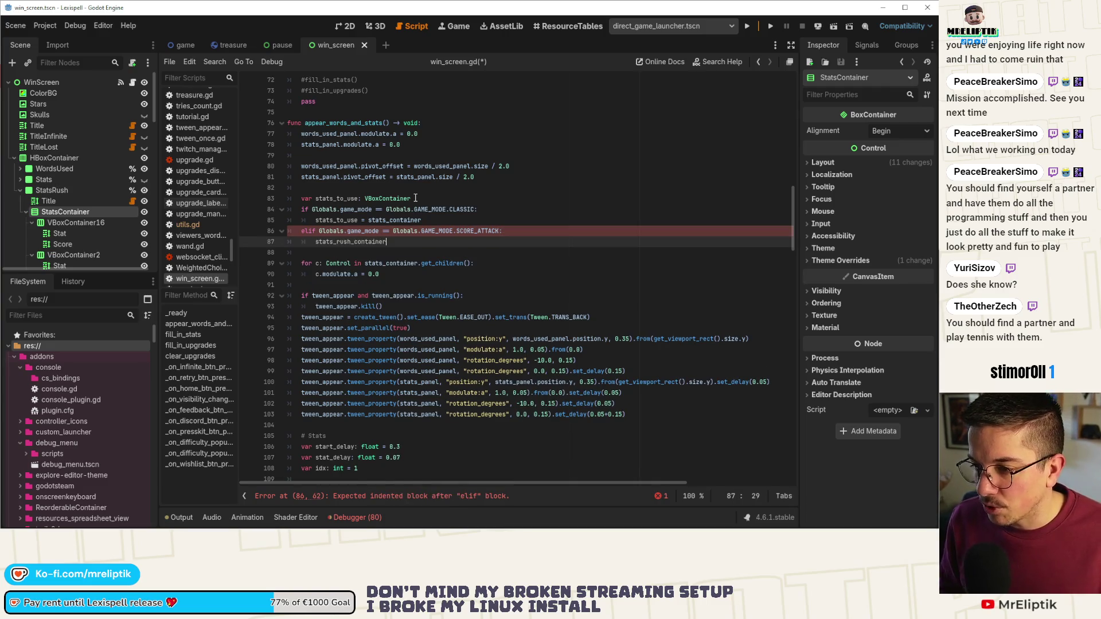
text(tats_to_use =)
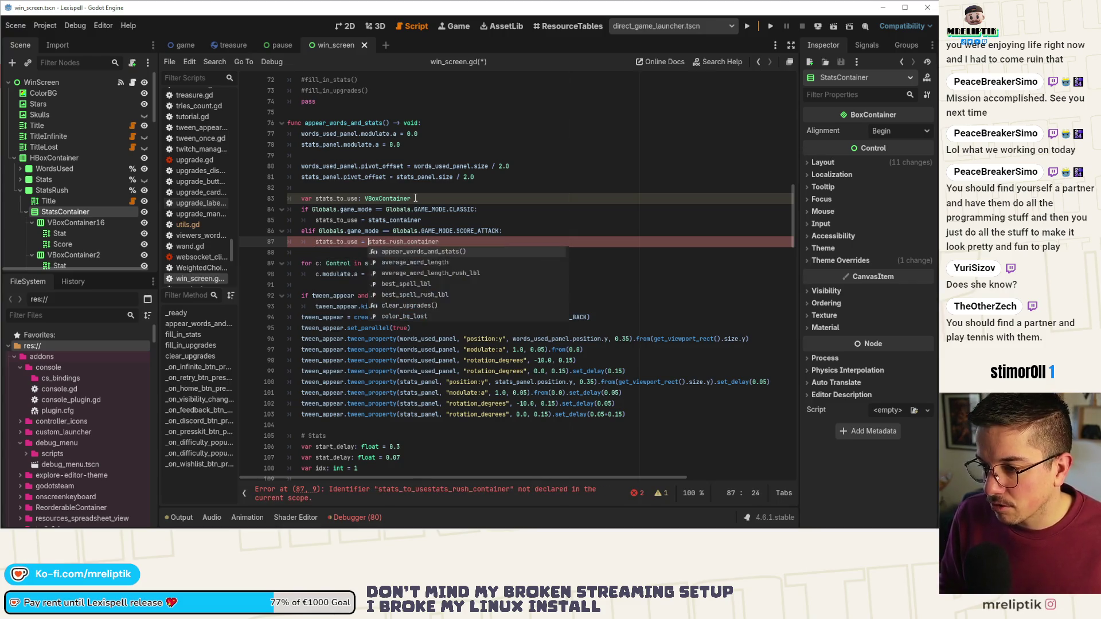
key(ctrl+s)
Step: Replace stats_container with stats_to_use in both child loops
click(337, 191)
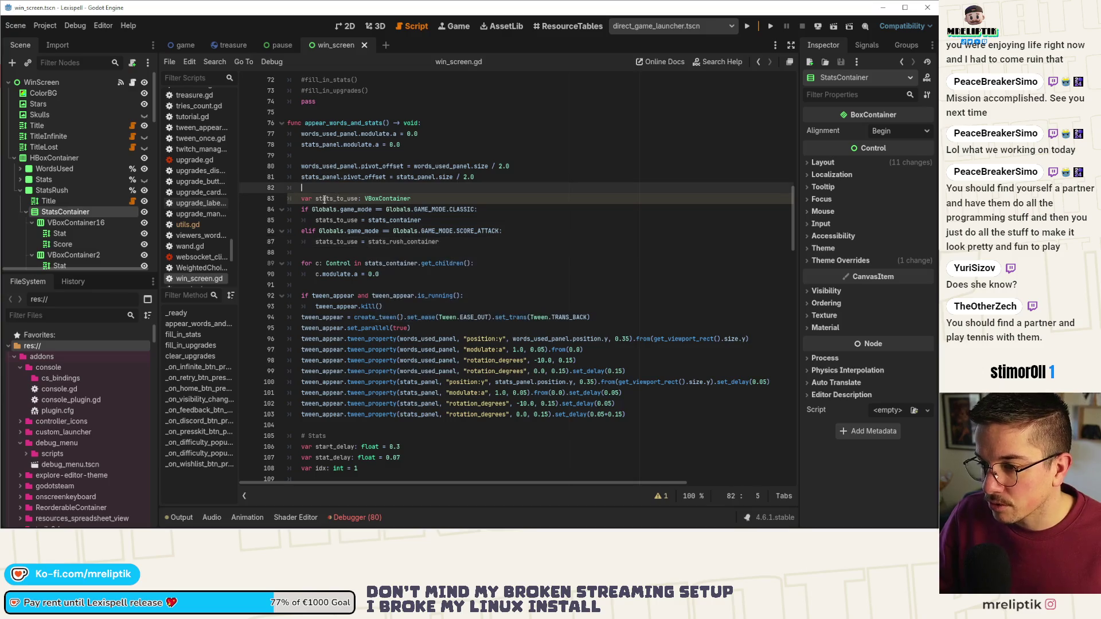
double_click(337, 198)
key(ctrl+c)
double_click(382, 268)
scroll(471, 398, down, 3)
text(stats_to_use)
double_click(397, 392)
key(ctrl+v)
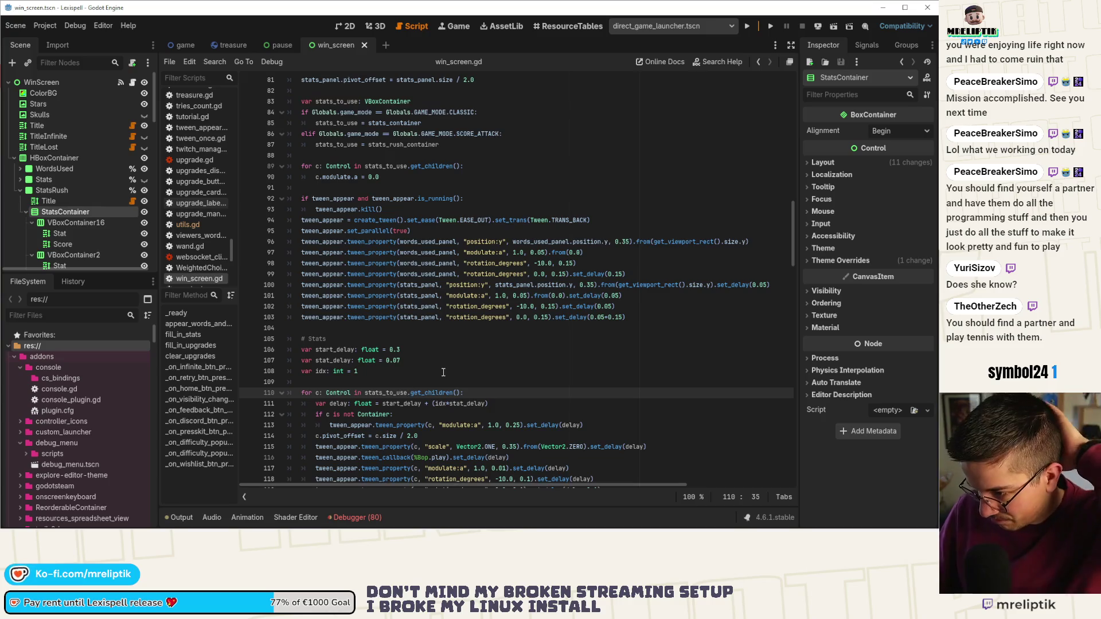
scroll(438, 367, down, 4)
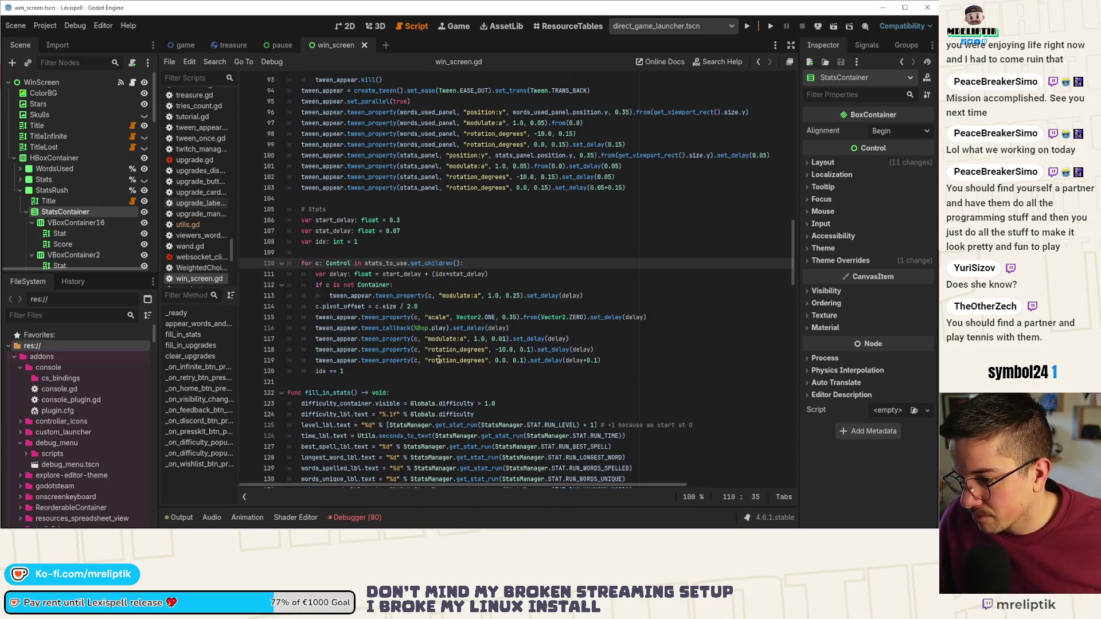
scroll(437, 319, up, 3)
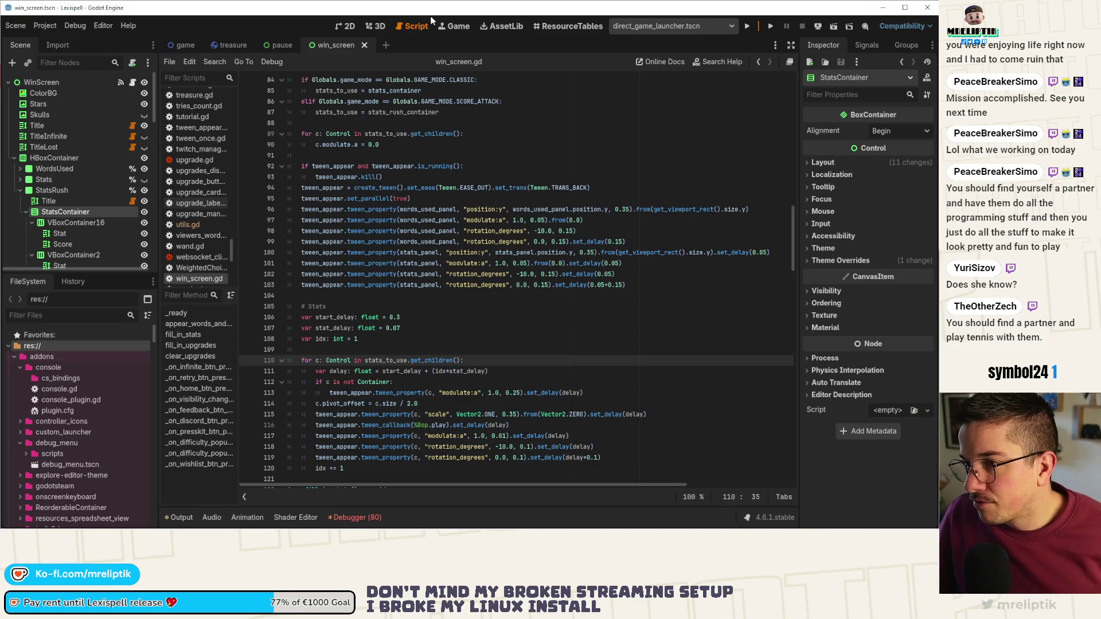
click(458, 26)
Step: Return to the 2D editor, open the game scene, and bring up the quick-open scene search
click(347, 26)
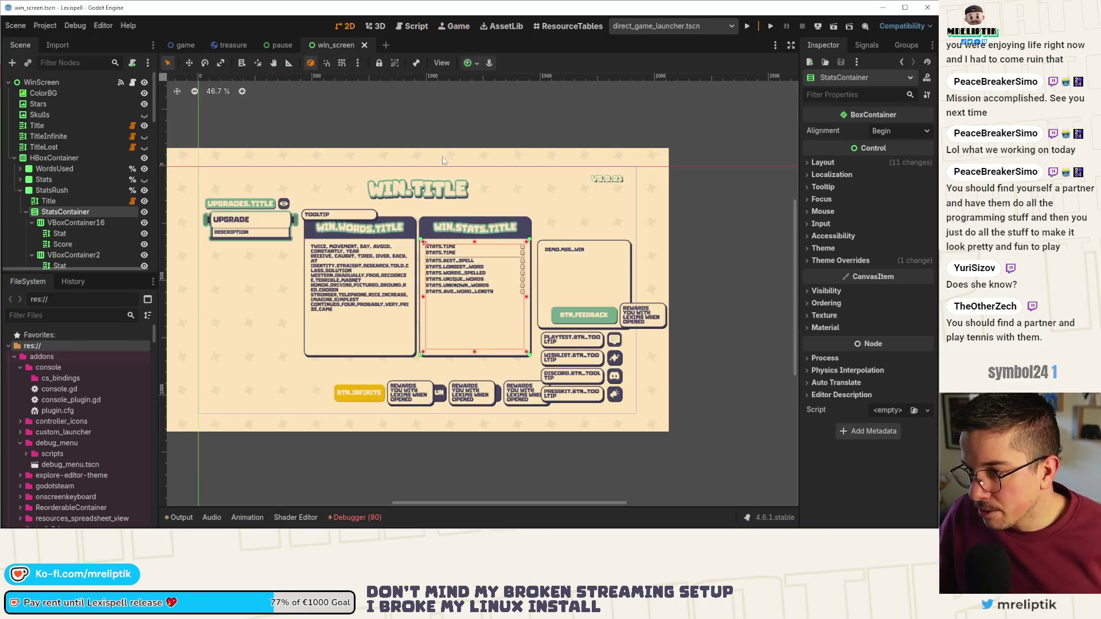
click(282, 46)
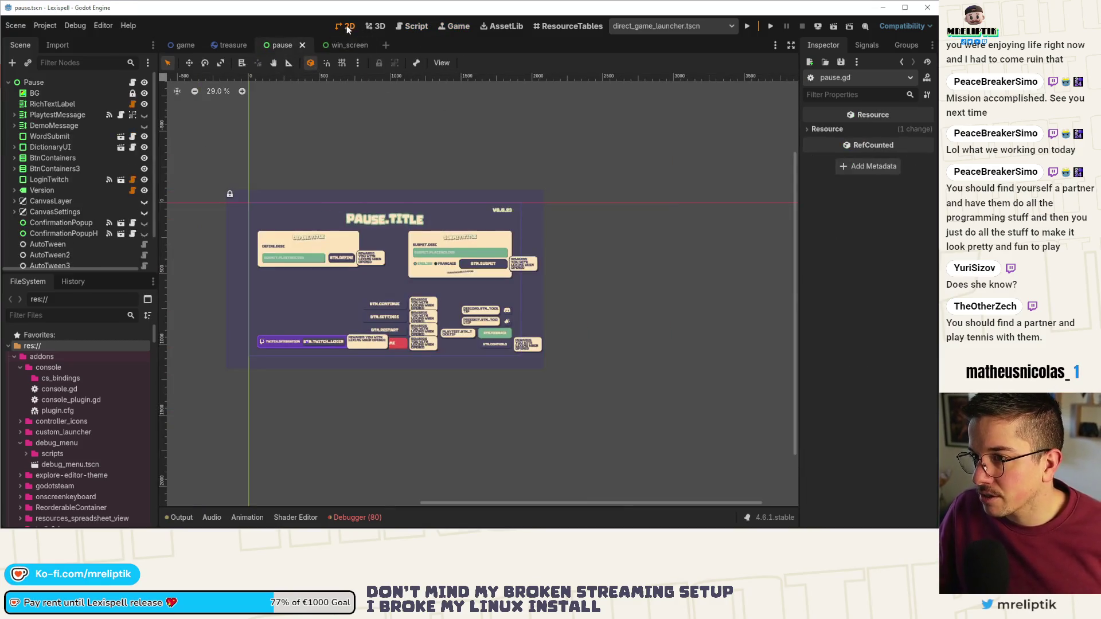
click(181, 46)
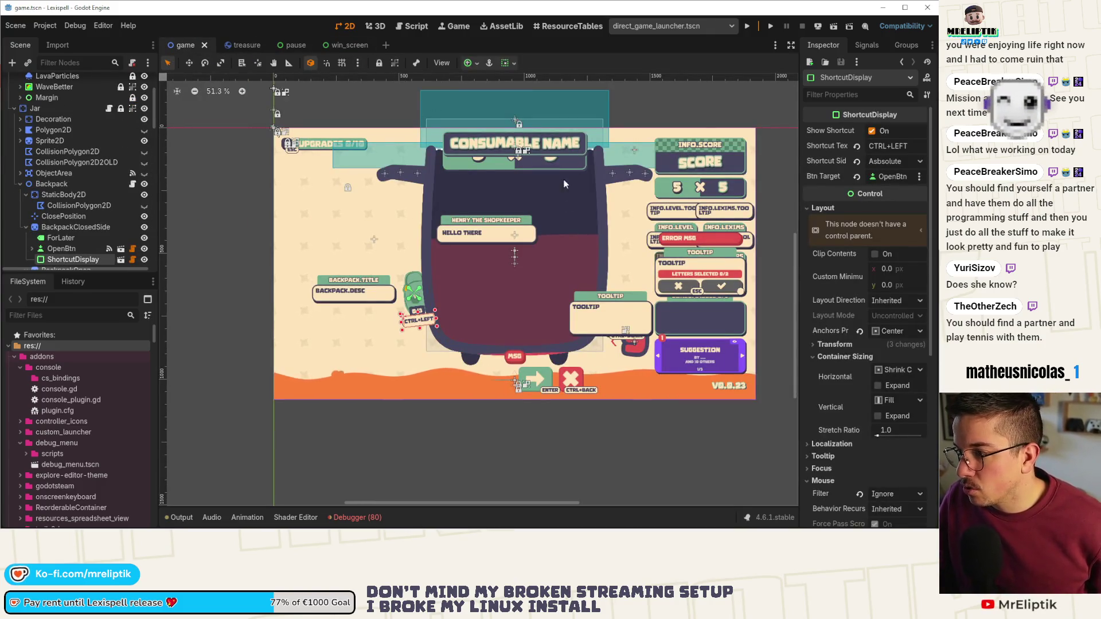
scroll(431, 101, right, 5)
scroll(431, 101, down, 2)
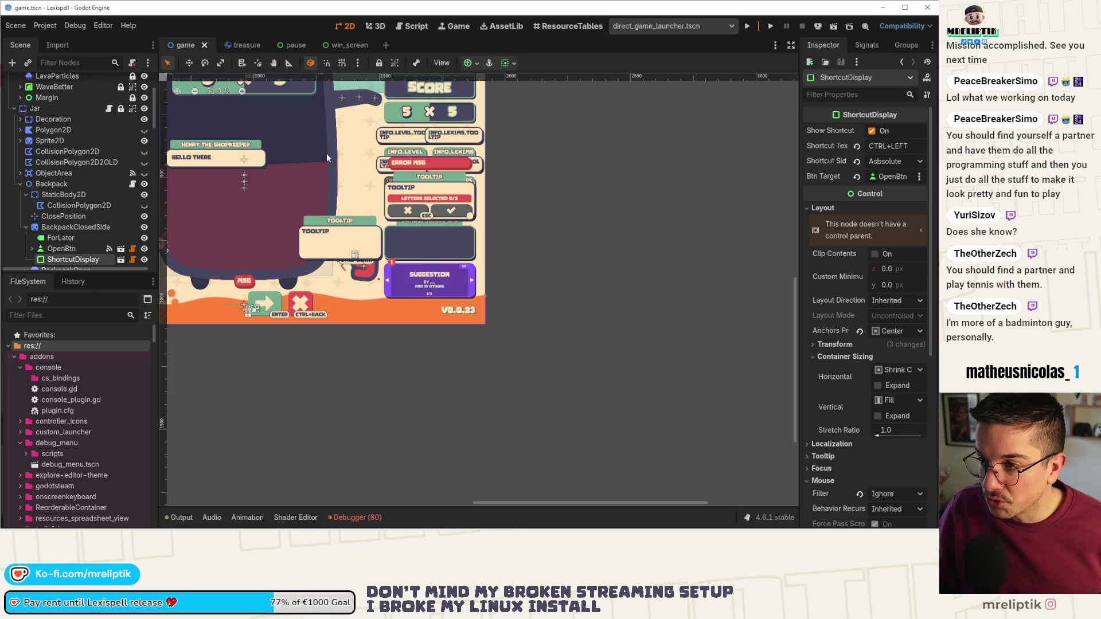
scroll(454, 208, left, 3)
scroll(455, 207, up, 1)
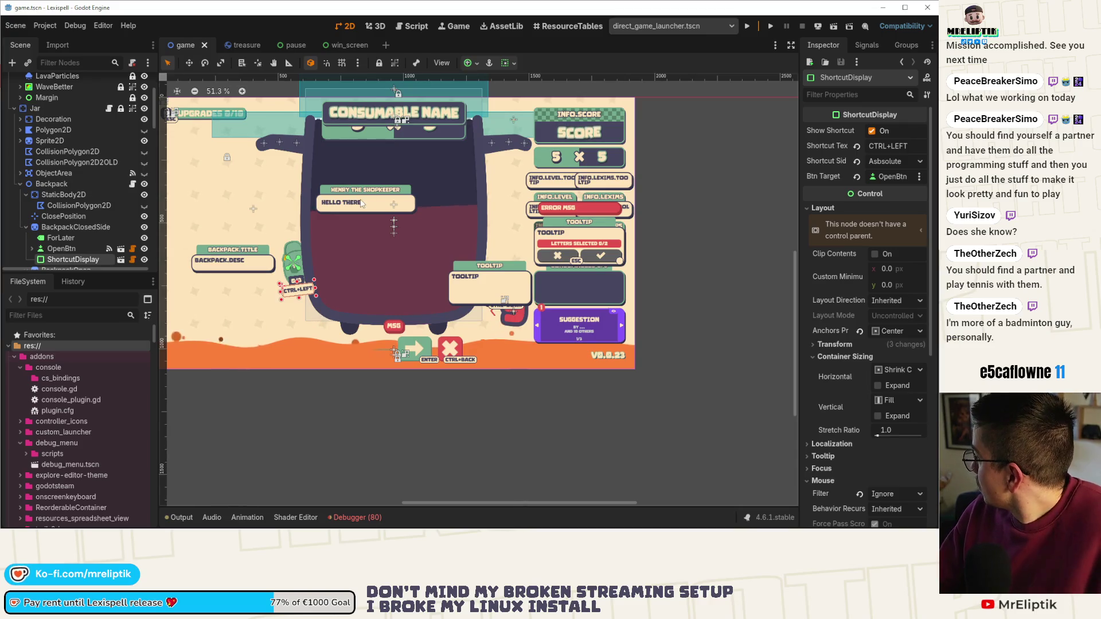
scroll(370, 204, up, 1)
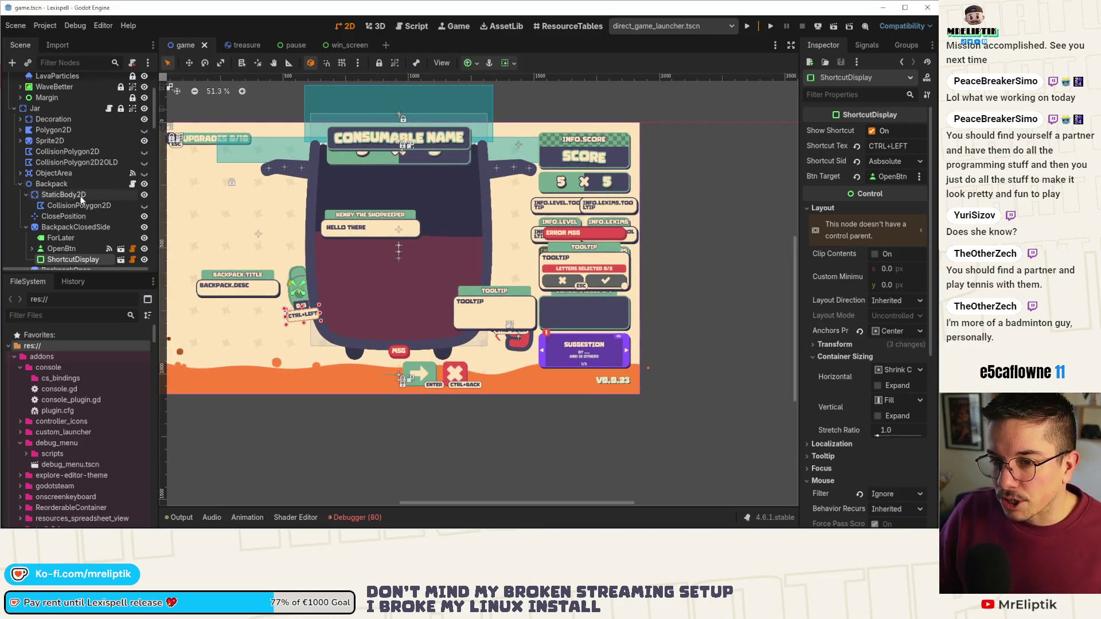
scroll(80, 196, up, 3)
key(ctrl+shift+o)
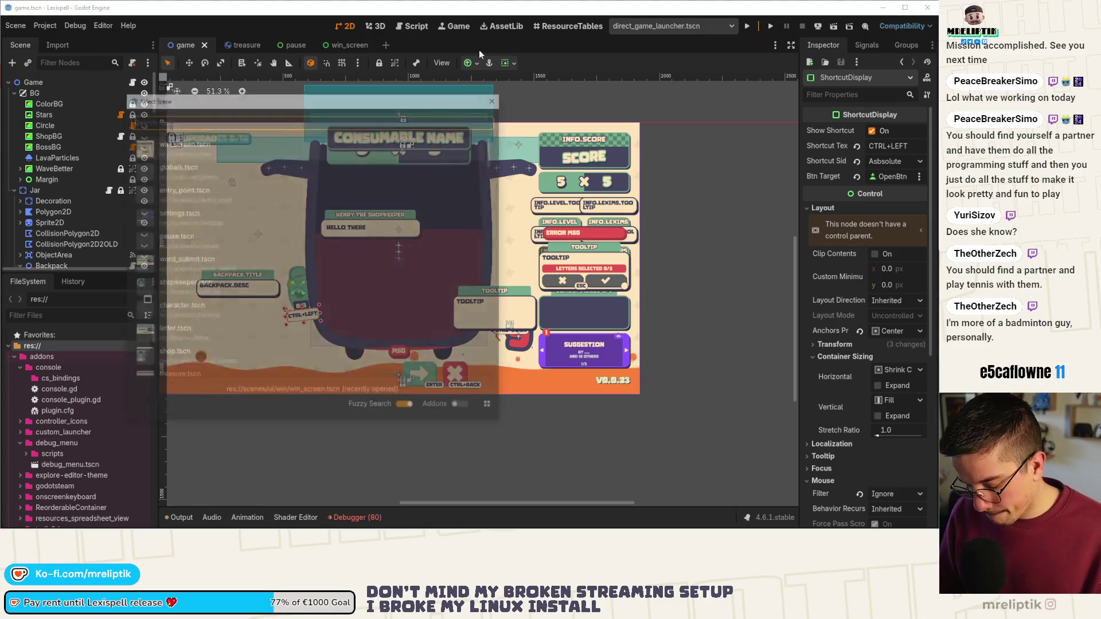
Step: Open the drop_time_info scene and save it
text(drop_time)
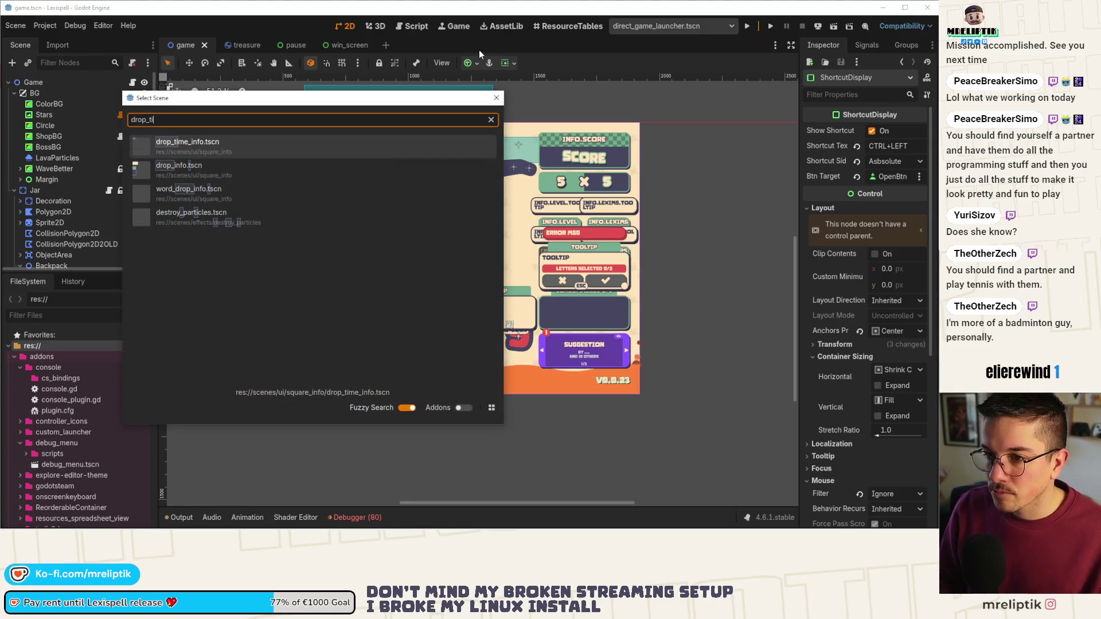
key(Return)
scroll(532, 191, up, 2)
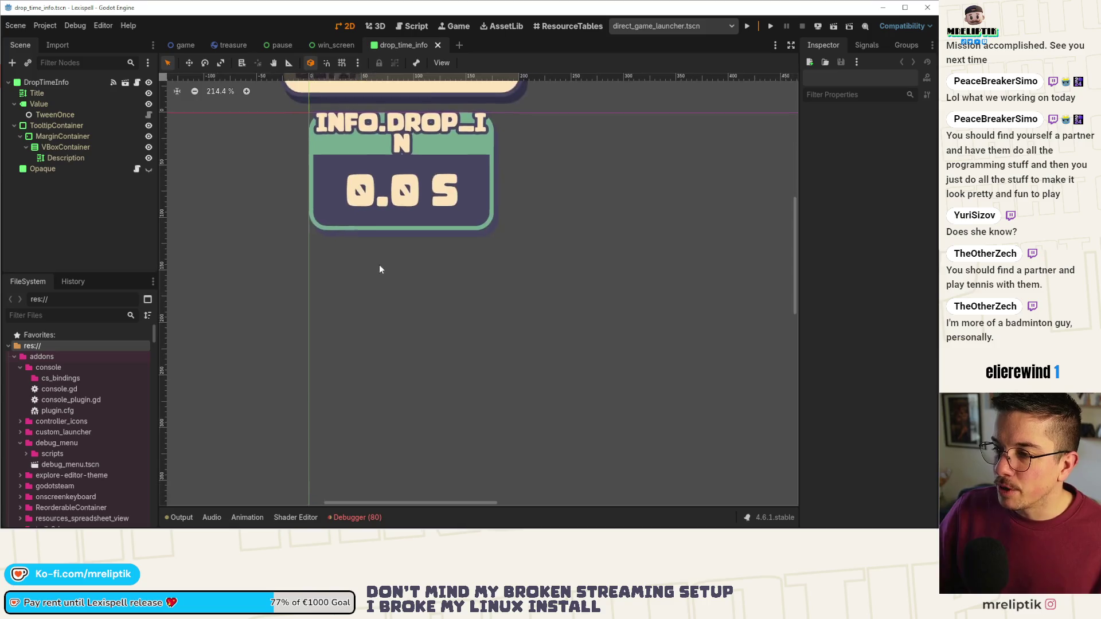
scroll(350, 211, down, 4)
key(ctrl+s)
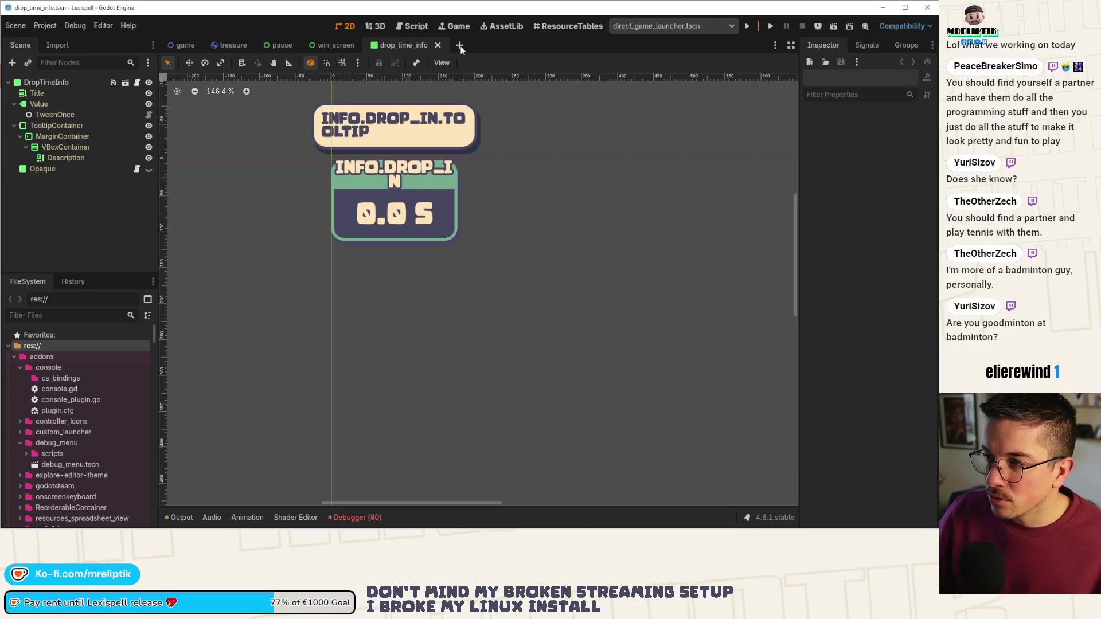
Step: Create a new scene inheriting from scenes/ui/square_info/square_info.tscn, then view drop_time_info for reference
click(459, 45)
click(73, 151)
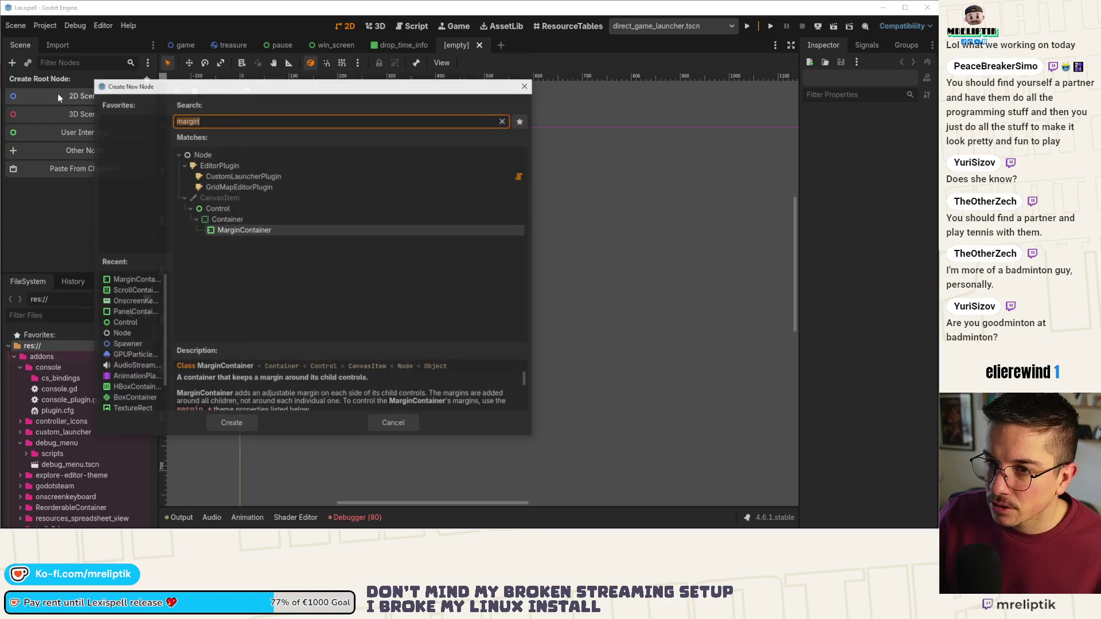
key(Return)
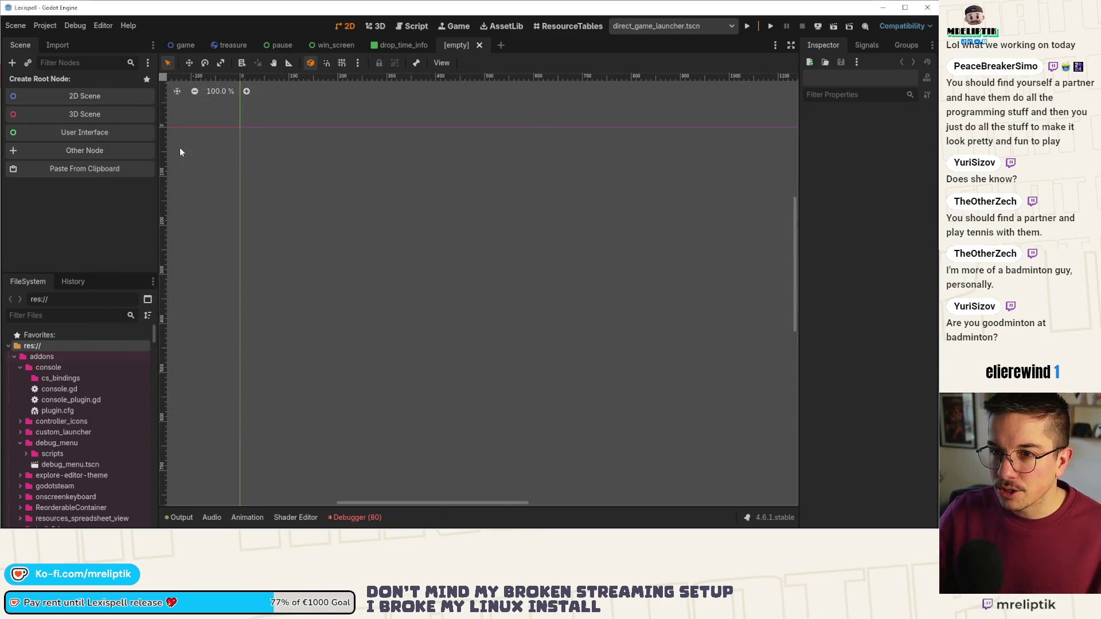
click(28, 63)
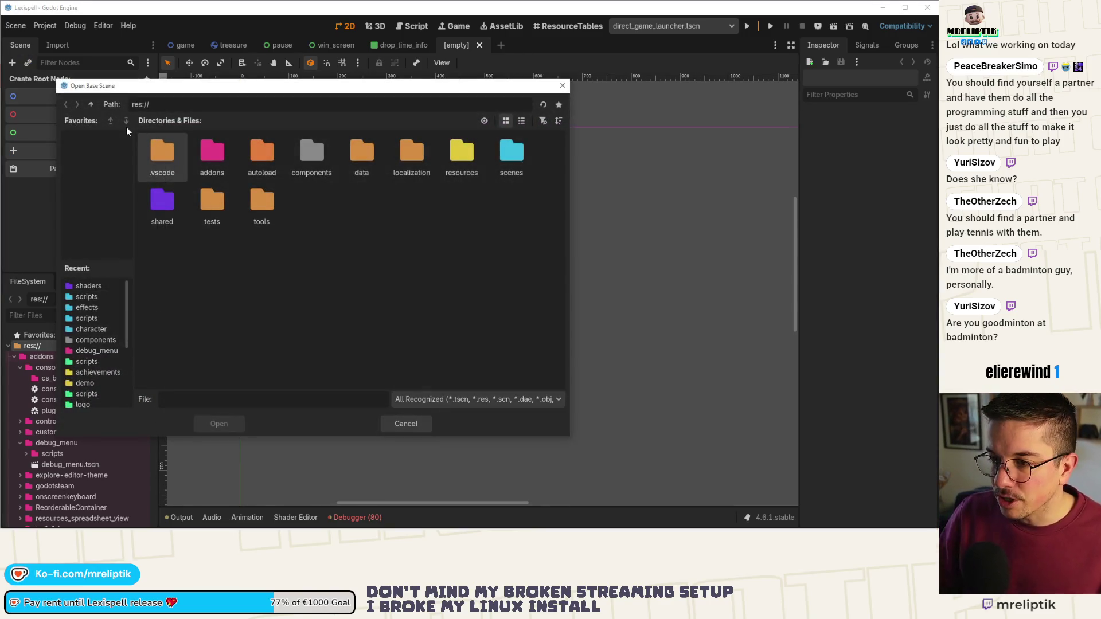
double_click(501, 164)
double_click(512, 206)
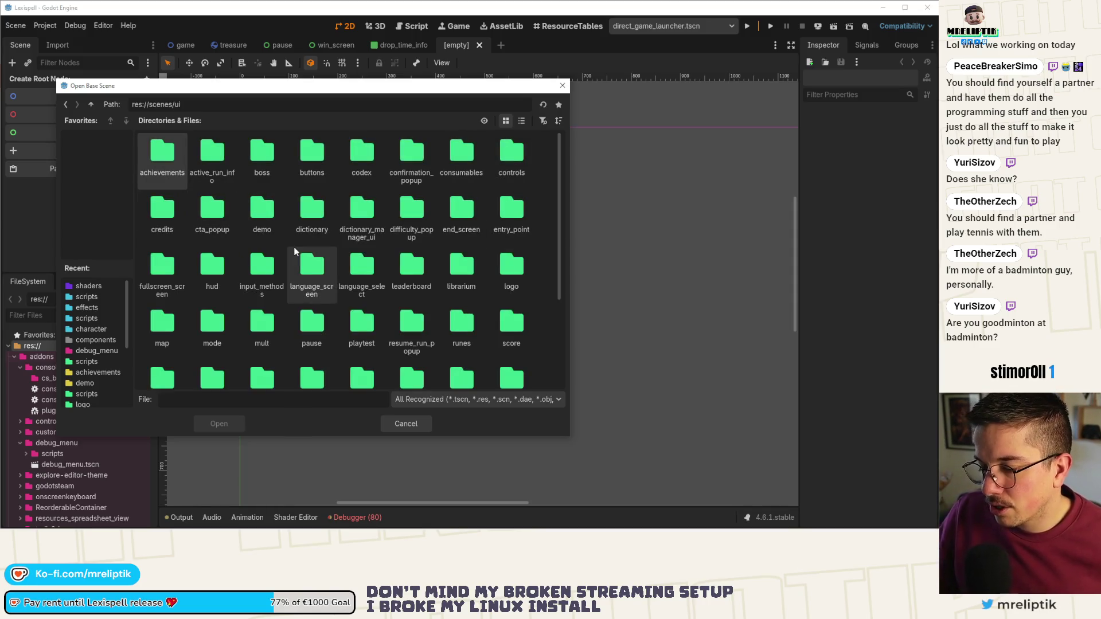
scroll(270, 270, down, 3)
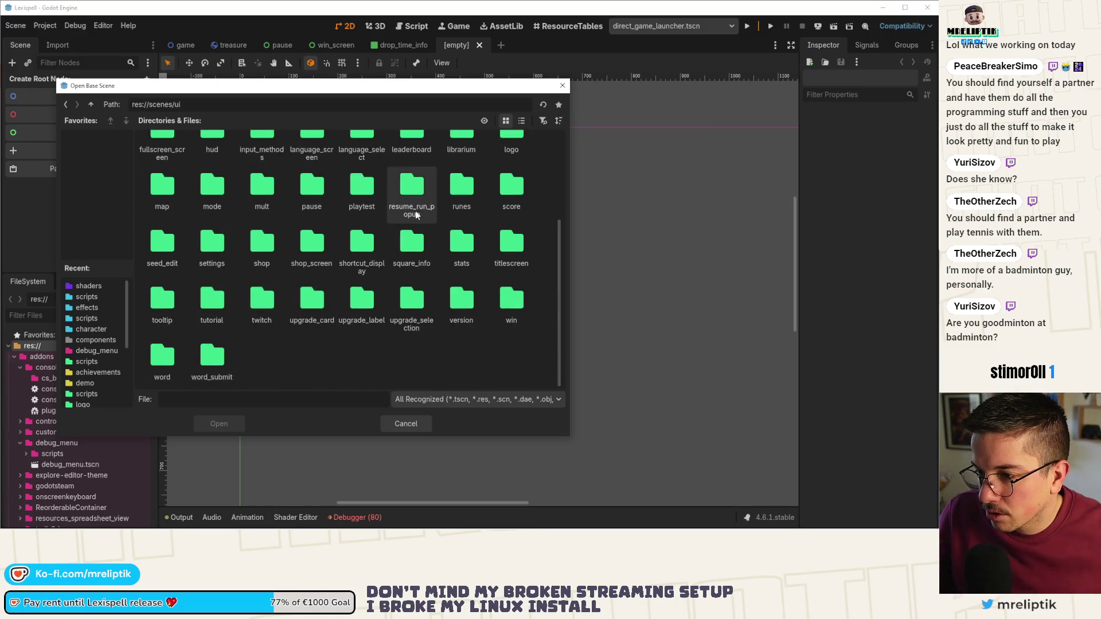
double_click(416, 250)
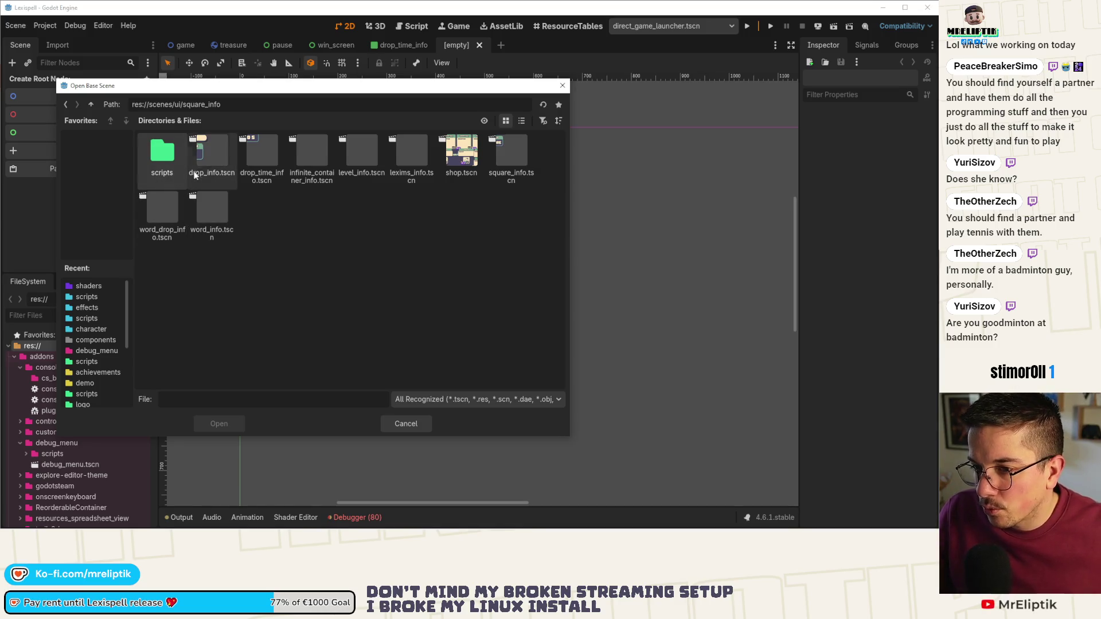
double_click(507, 158)
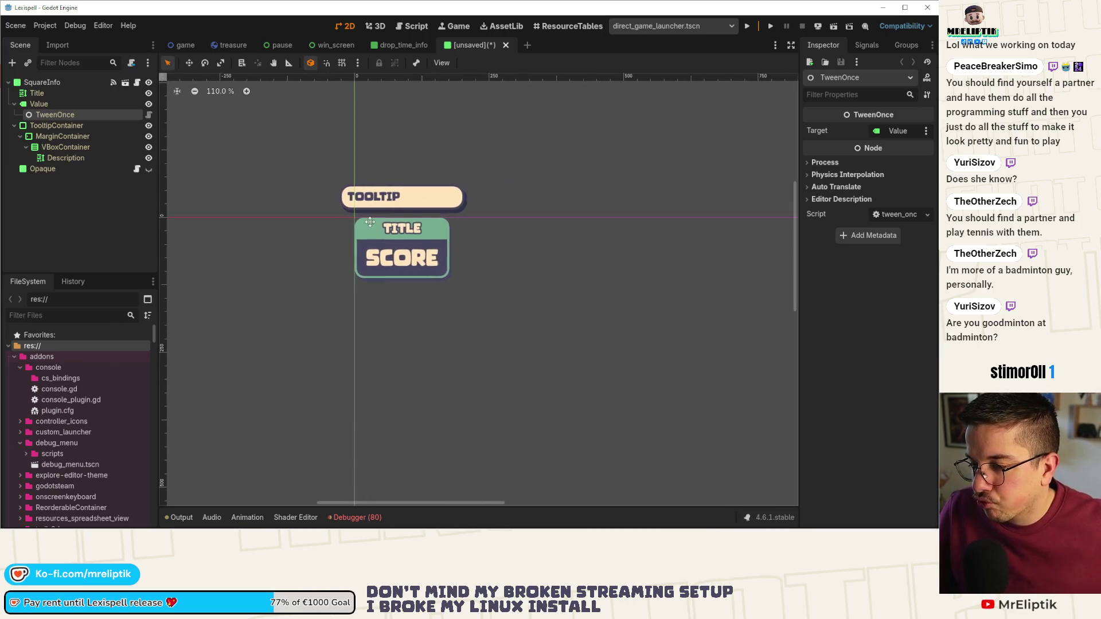
click(399, 46)
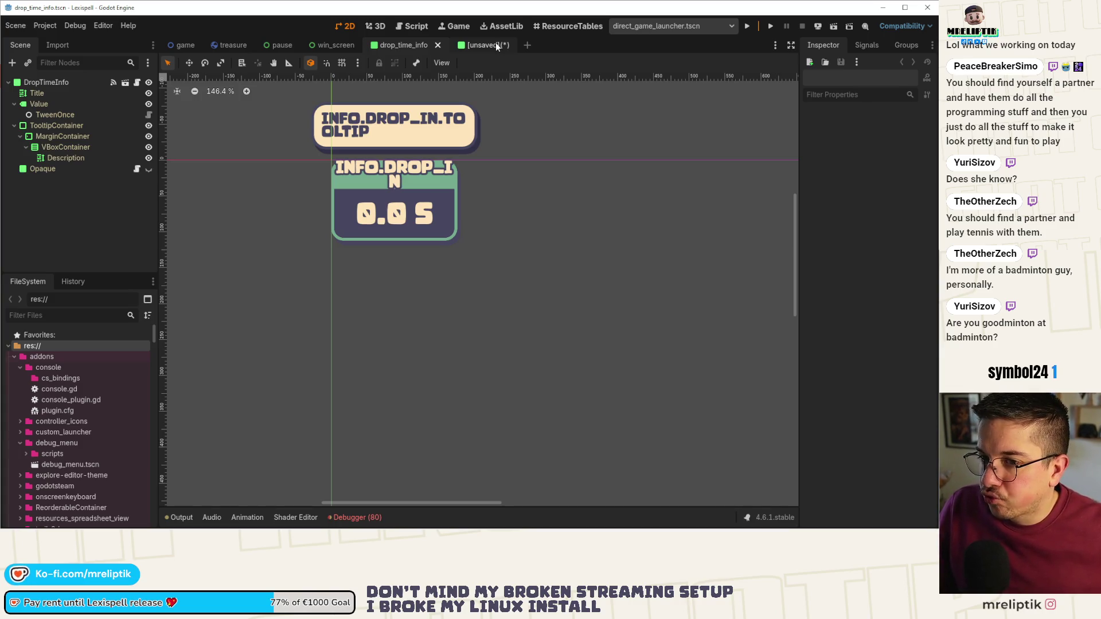
Step: Toggle the Opaque node's visibility, rename the root node TimeInfo, and save as time_info.tscn
click(496, 45)
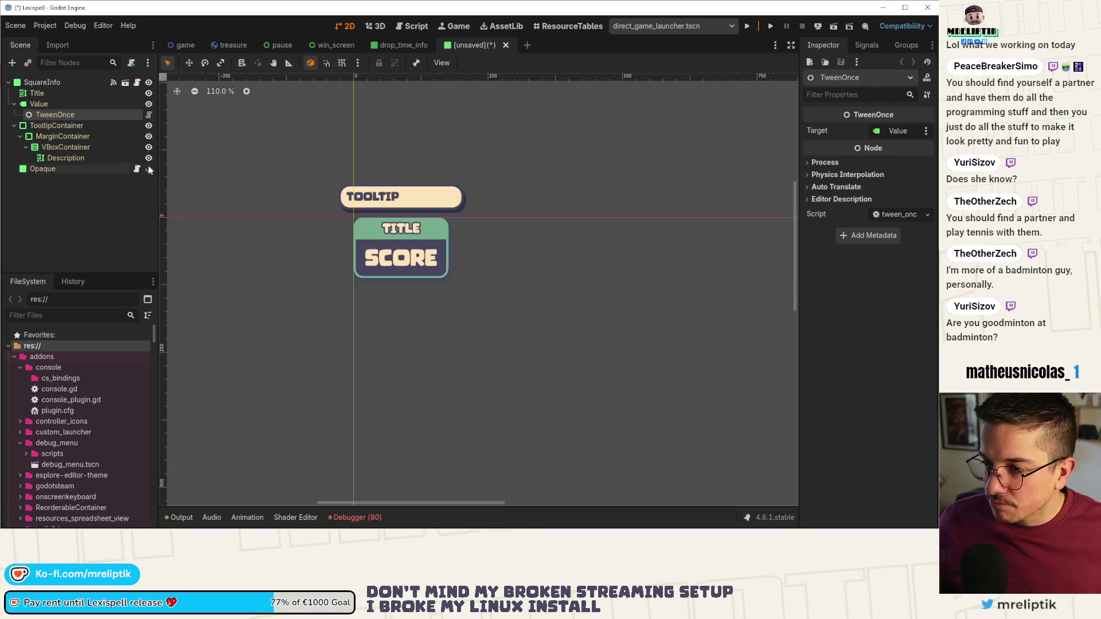
click(149, 170)
click(94, 185)
double_click(70, 82)
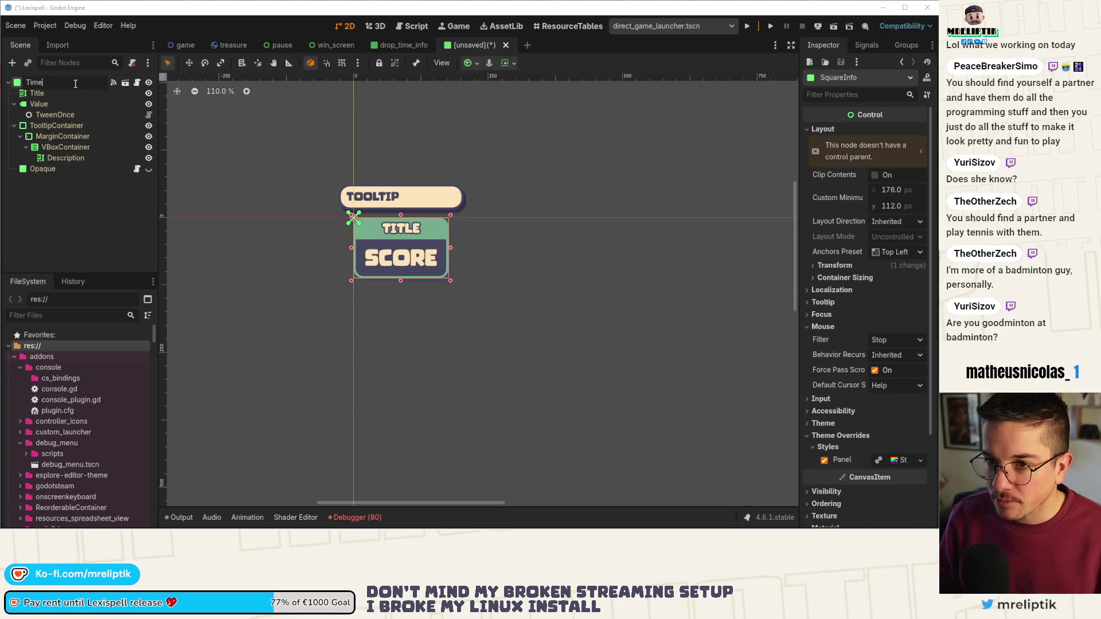
key(Return)
key(ctrl+s)
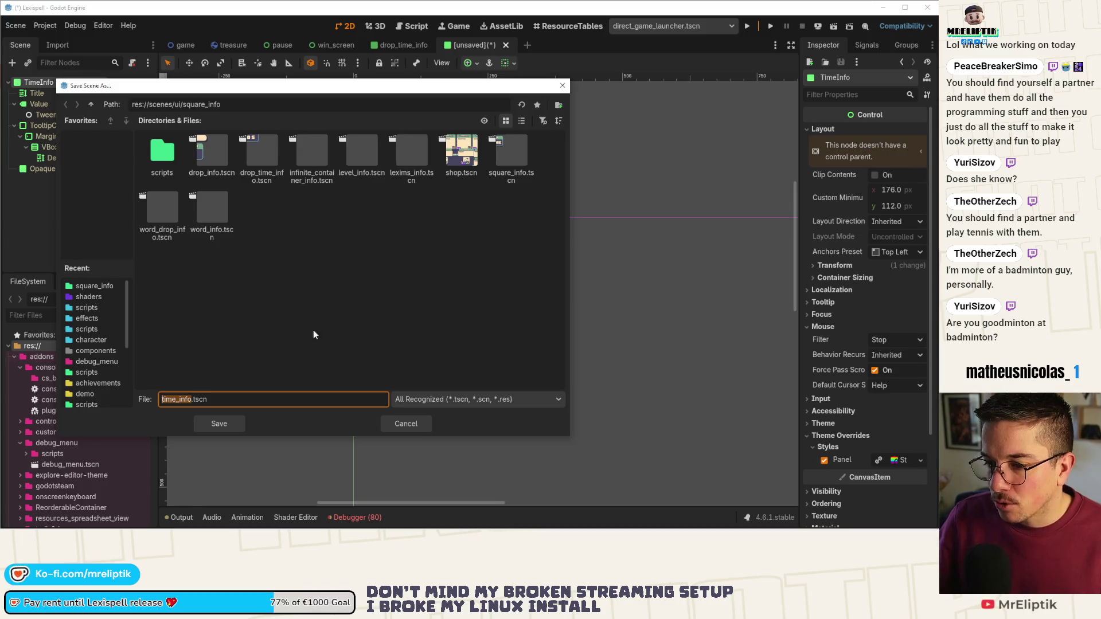
click(213, 429)
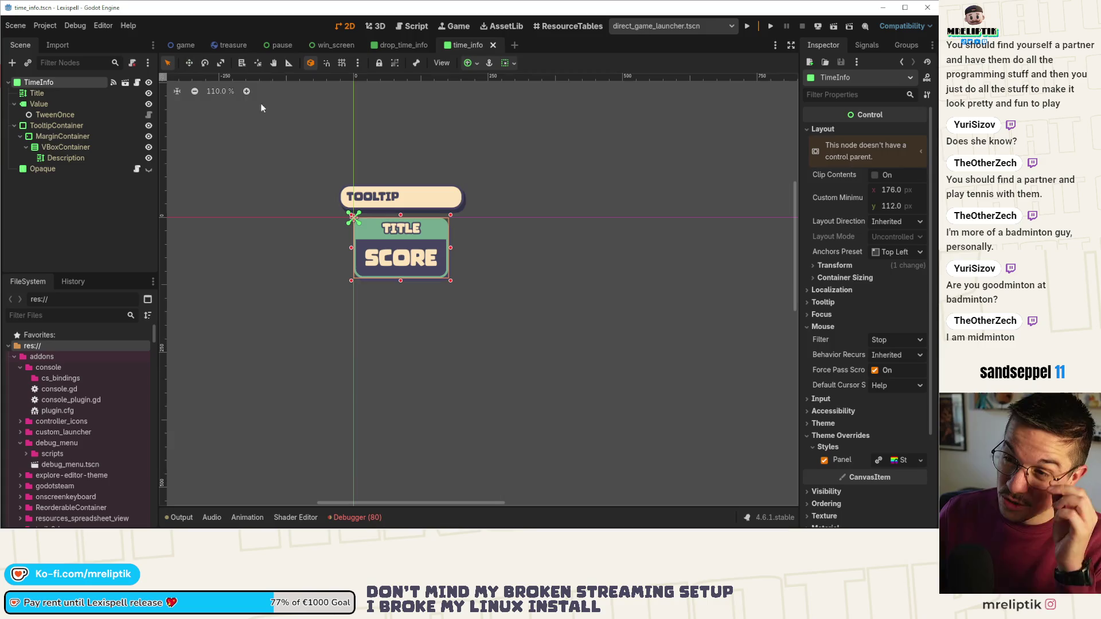
Step: Copy the game-mode visibility code from drop_time_info.gd's _ready function
click(395, 45)
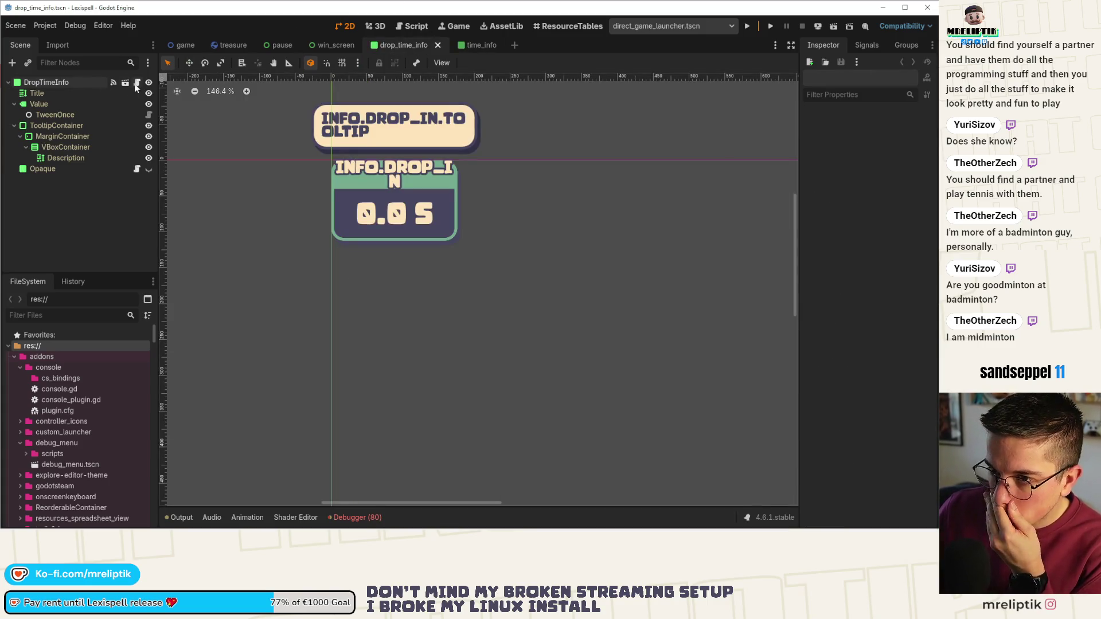
click(137, 82)
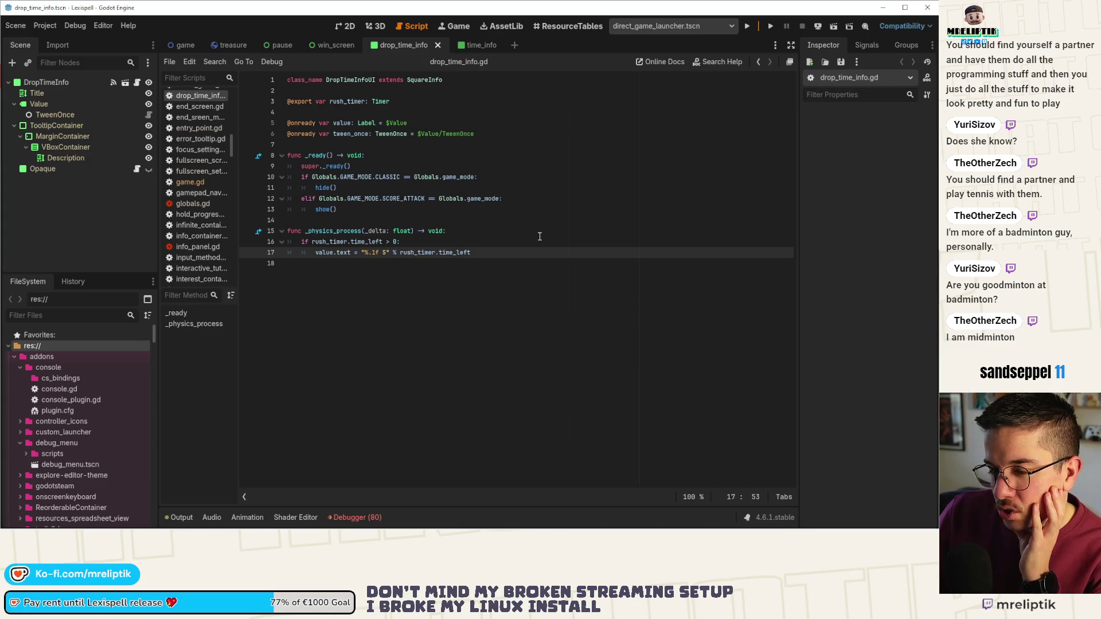
click(68, 82)
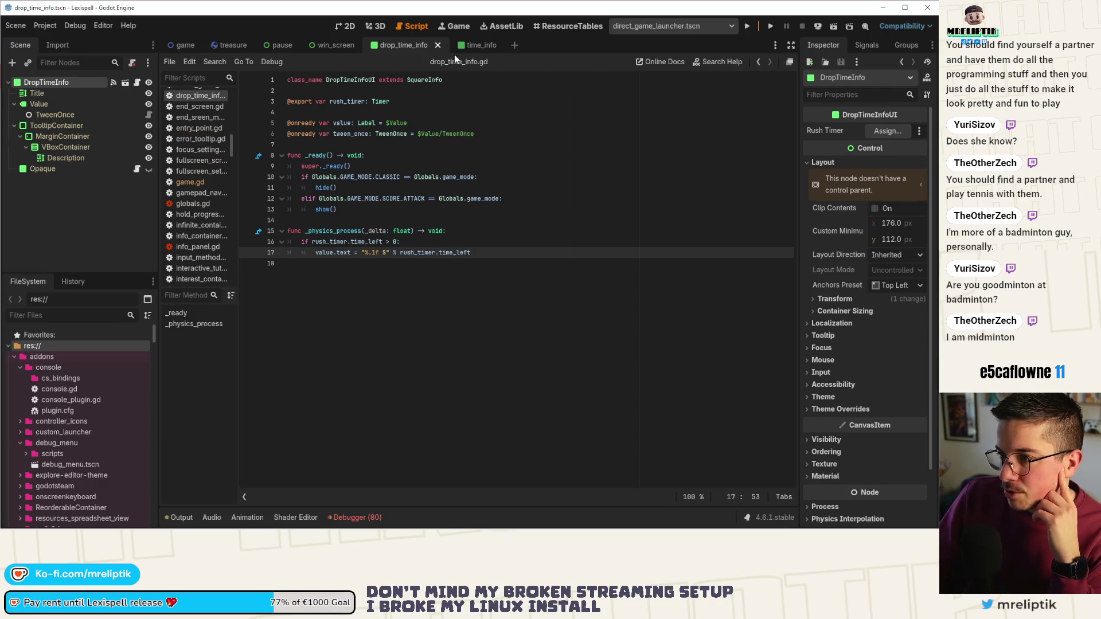
click(479, 45)
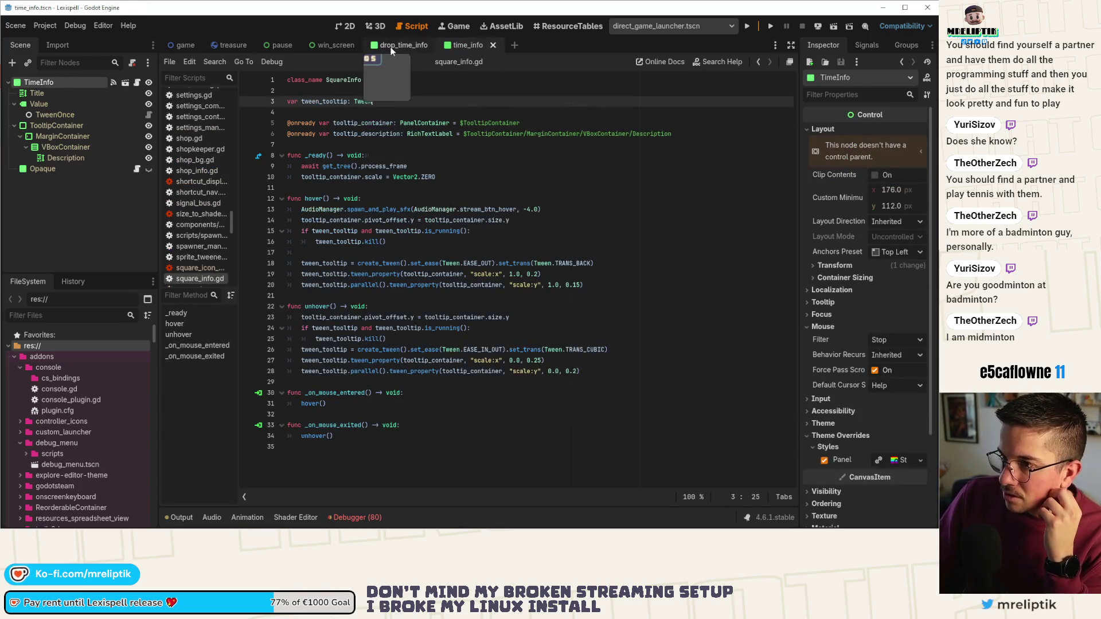
click(391, 51)
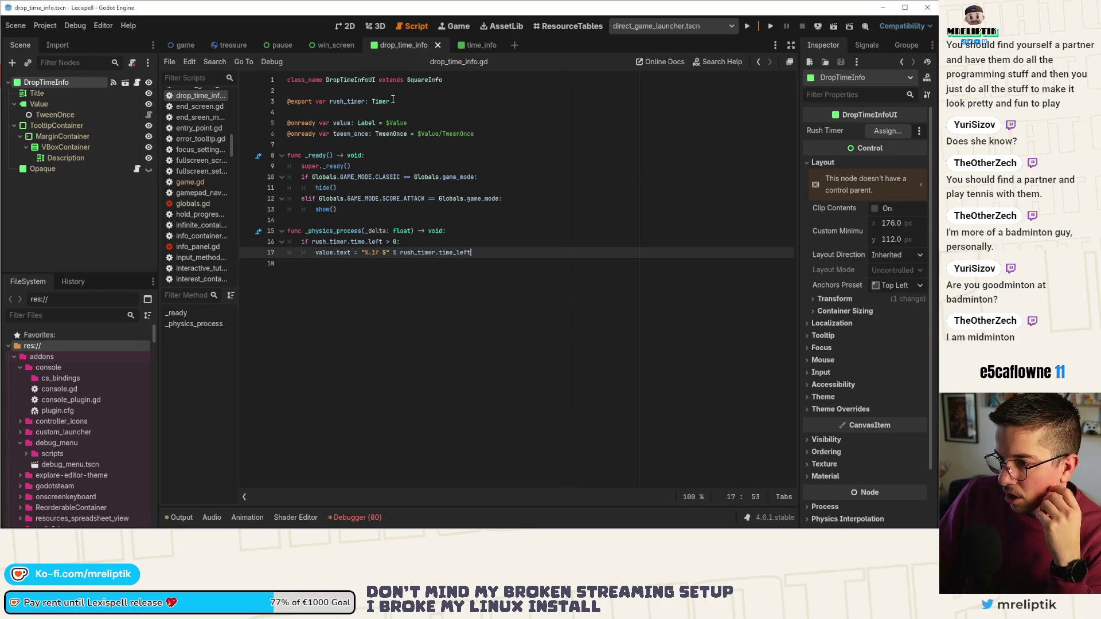
drag(342, 205, 279, 170)
key(ctrl+c)
key(ctrl+s)
Step: Attach a new time_info.gd script in the scripts folder to the TimeInfo node
click(475, 46)
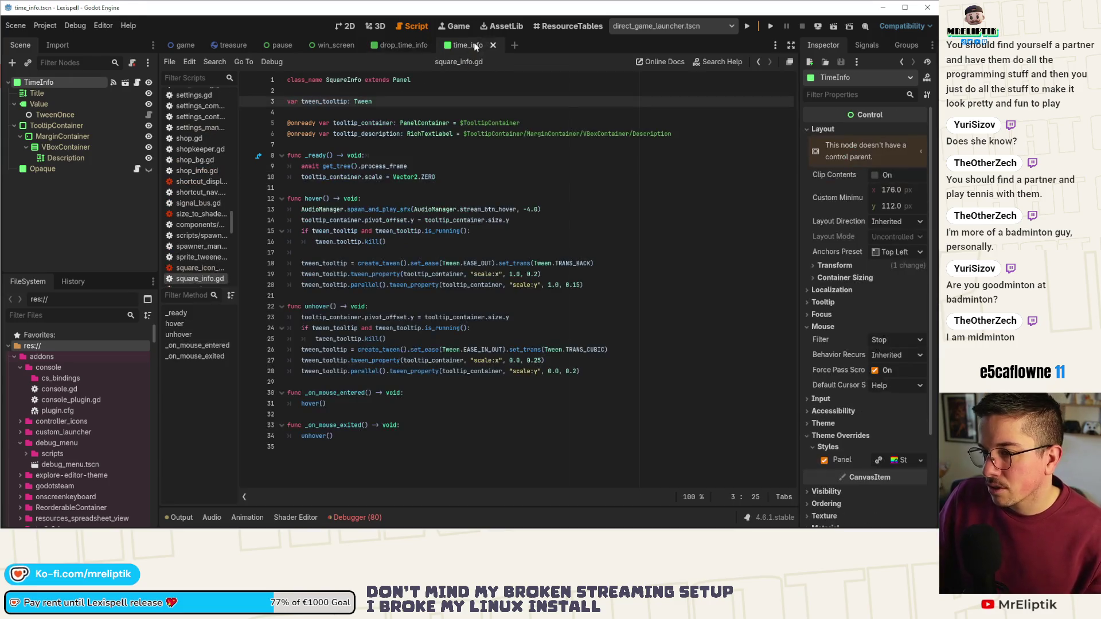
right_click(81, 84)
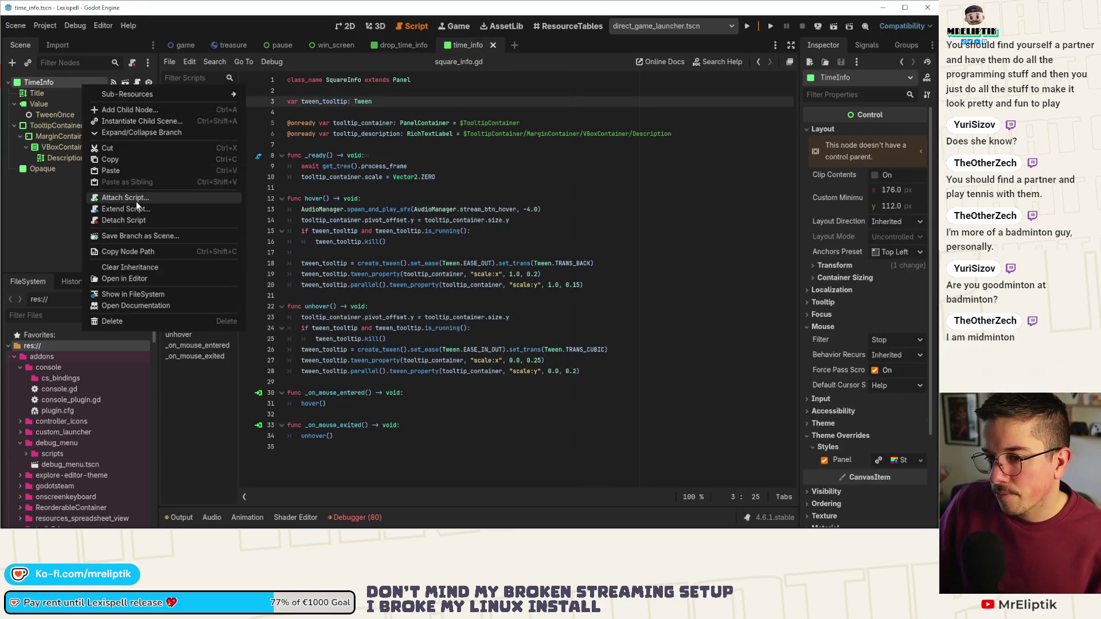
click(145, 198)
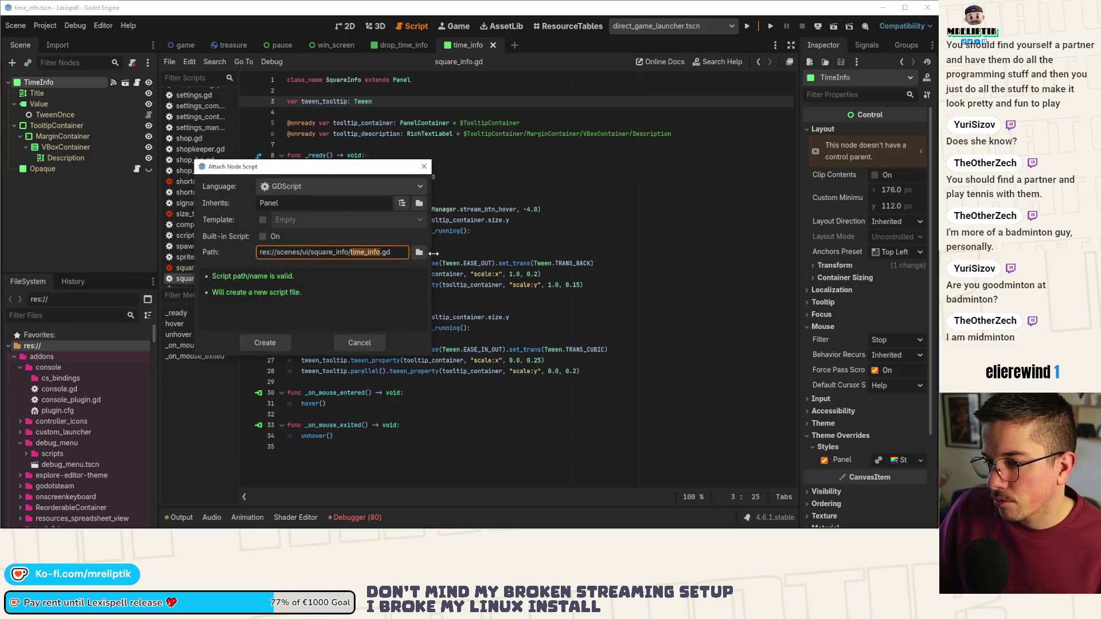
key(Escape)
right_click(100, 82)
click(147, 200)
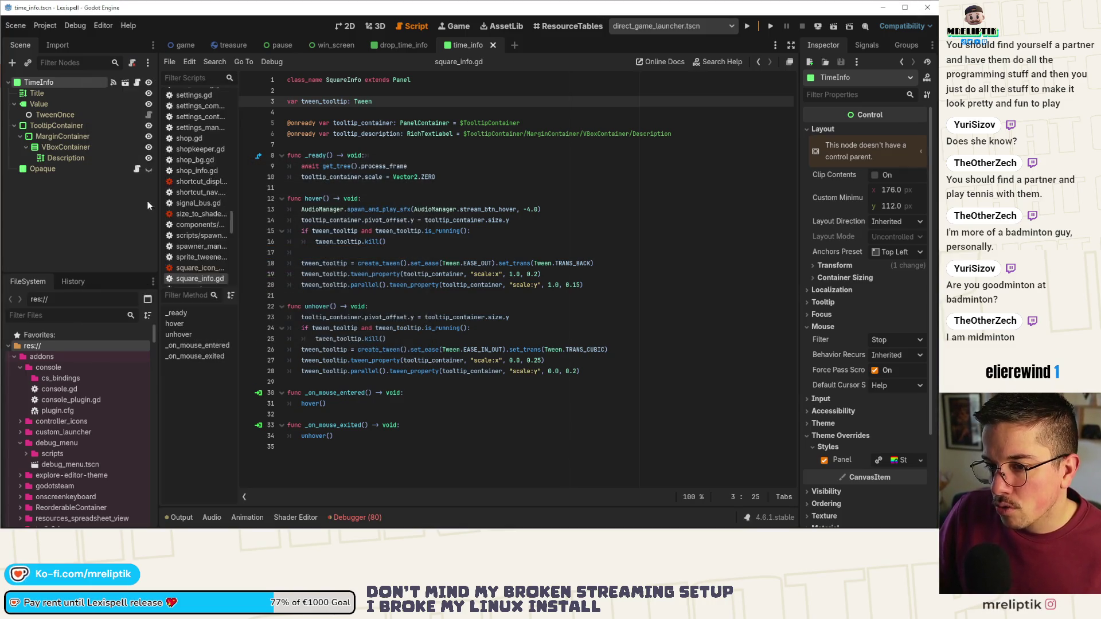
click(419, 252)
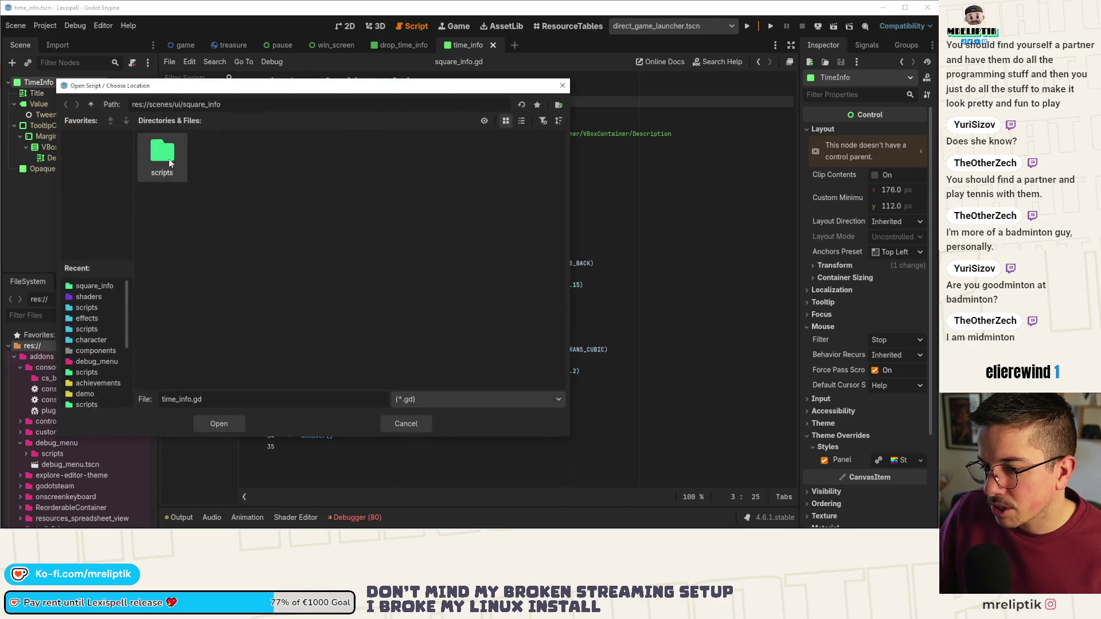
click(212, 423)
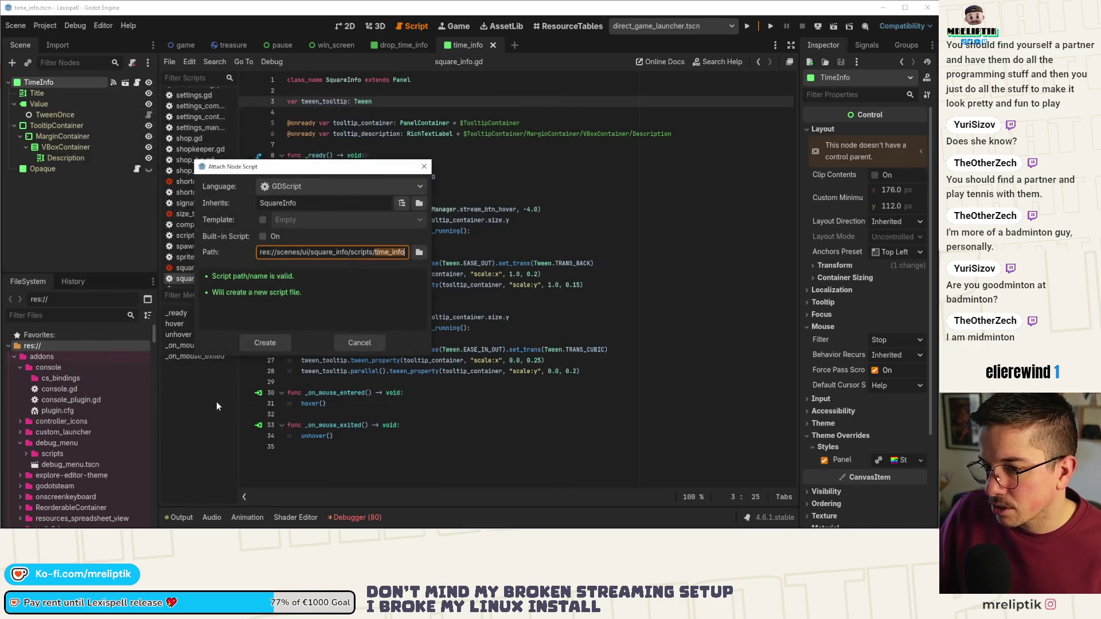
click(272, 346)
Step: Write class_name TimeInfo and a func _ready() holding the pasted visibility code, then save
text(class_na)
text(me TimeI)
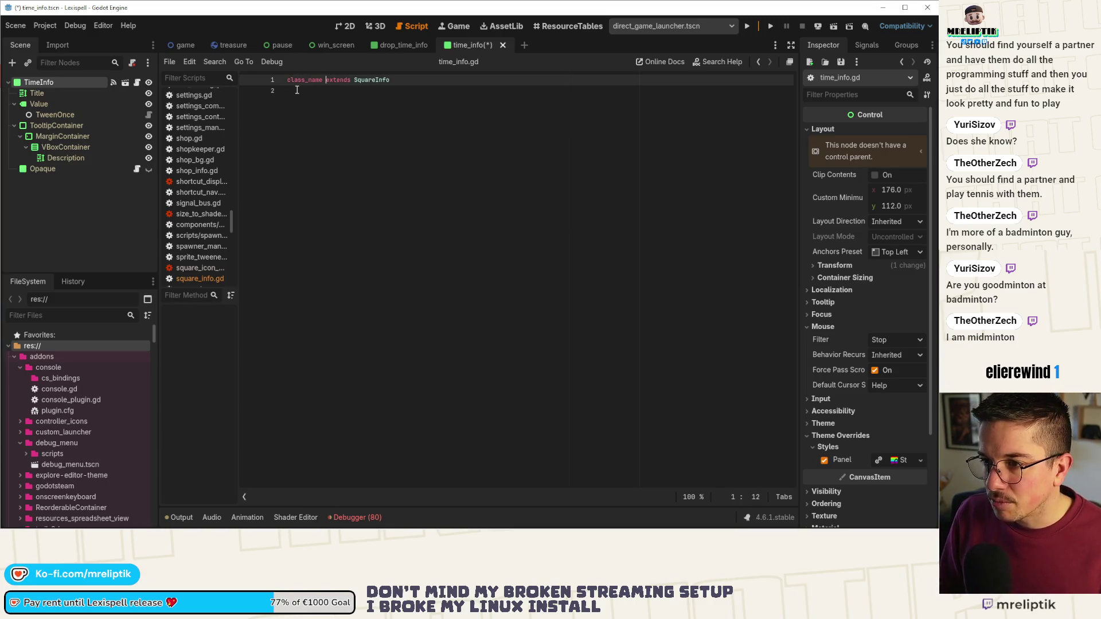
text(nfo)
key(Return)
key(Return)
key(ctrl+v)
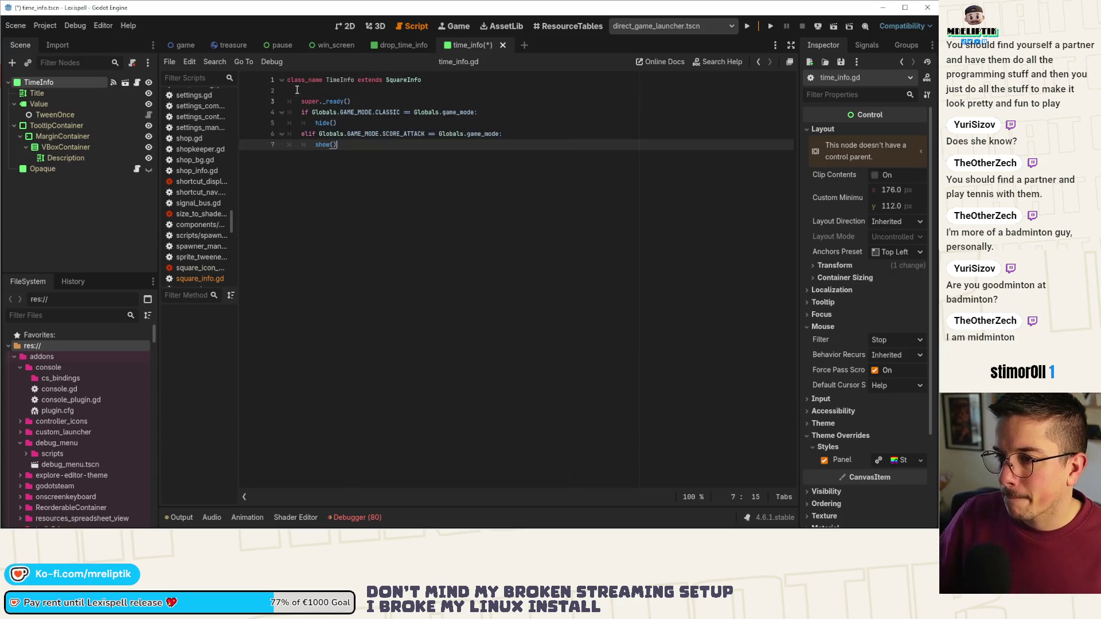
click(298, 90)
key(Return)
text(func _read)
key(BackSpace)
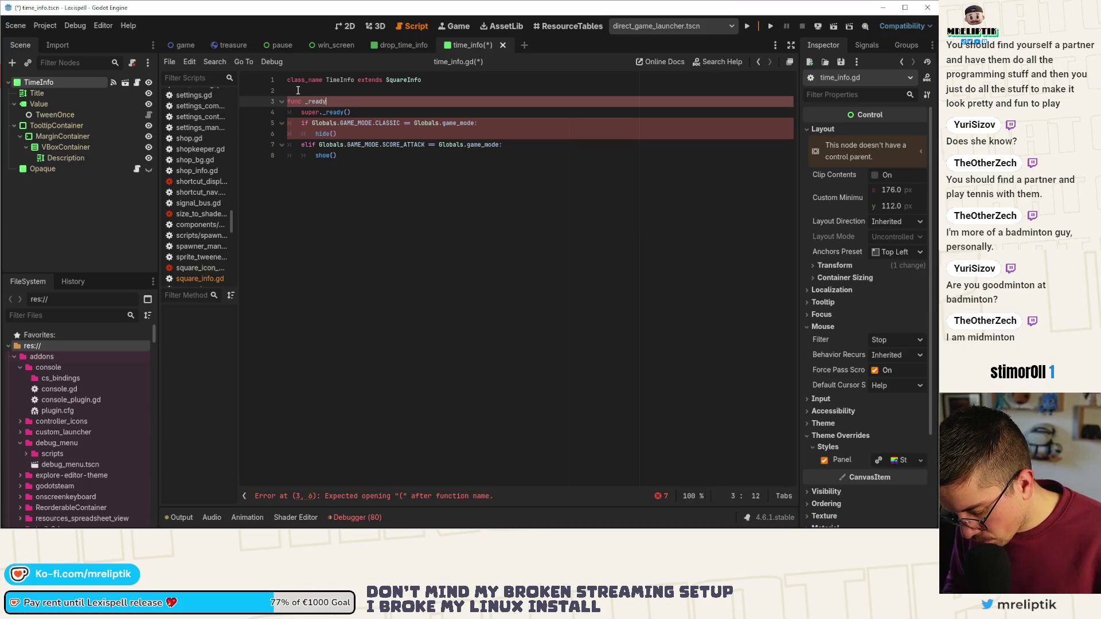
text(() -> void:)
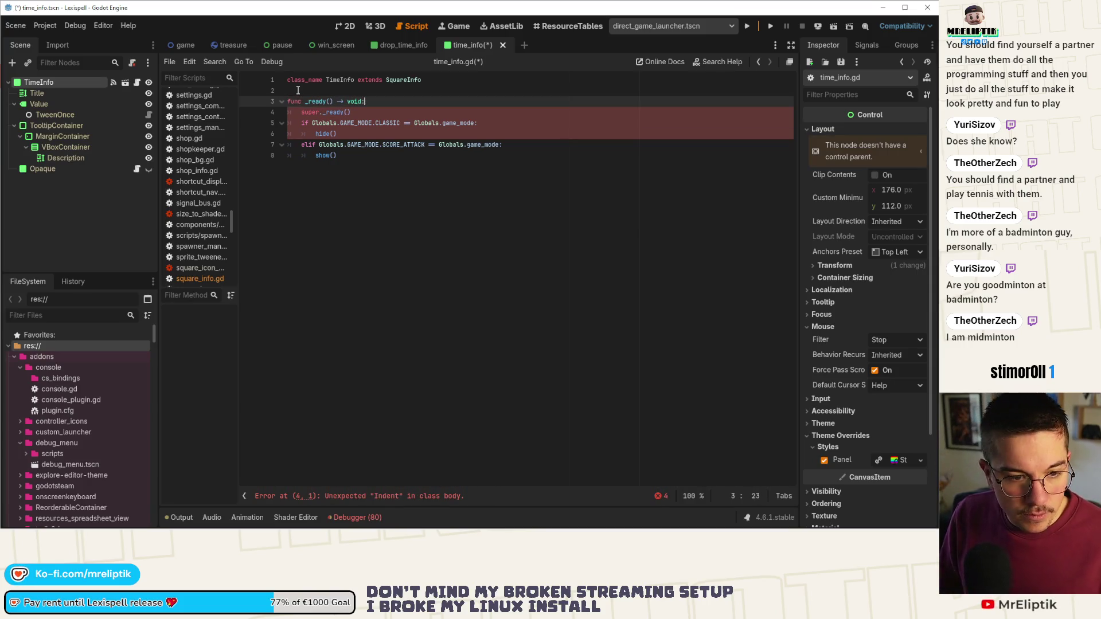
key(ctrl+s)
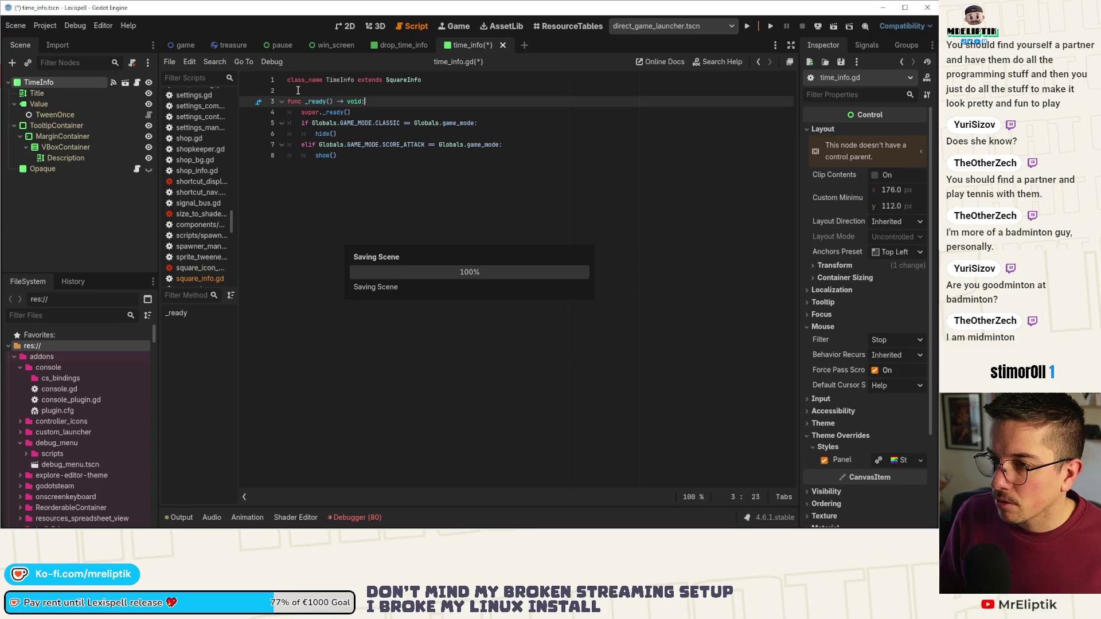
mouse_move(325, 155)
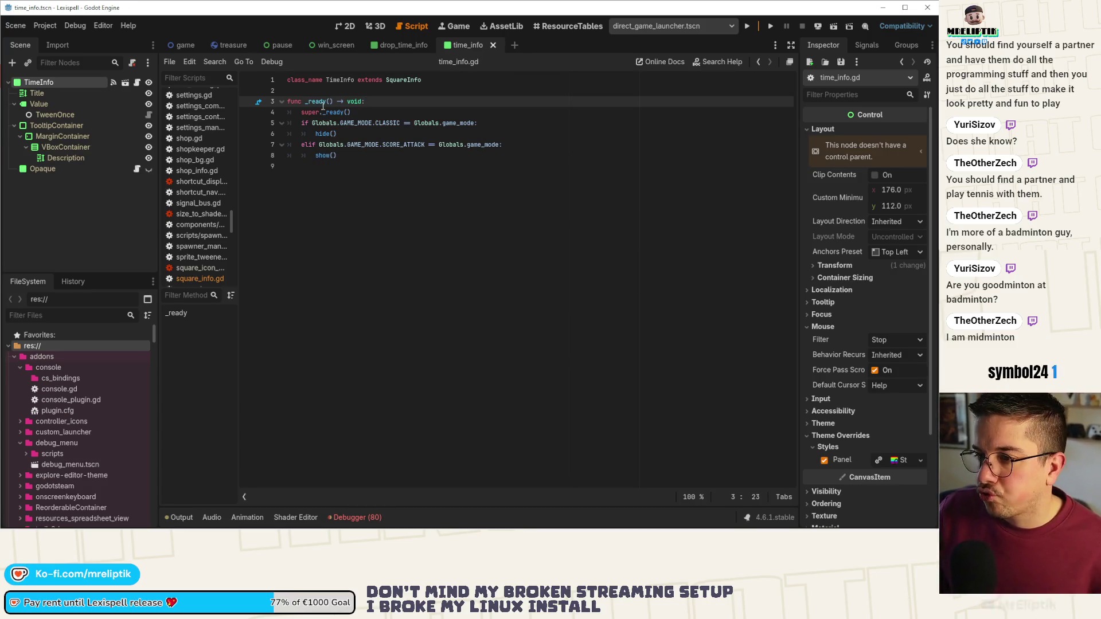
click(403, 145)
key(ctrl+s)
click(344, 26)
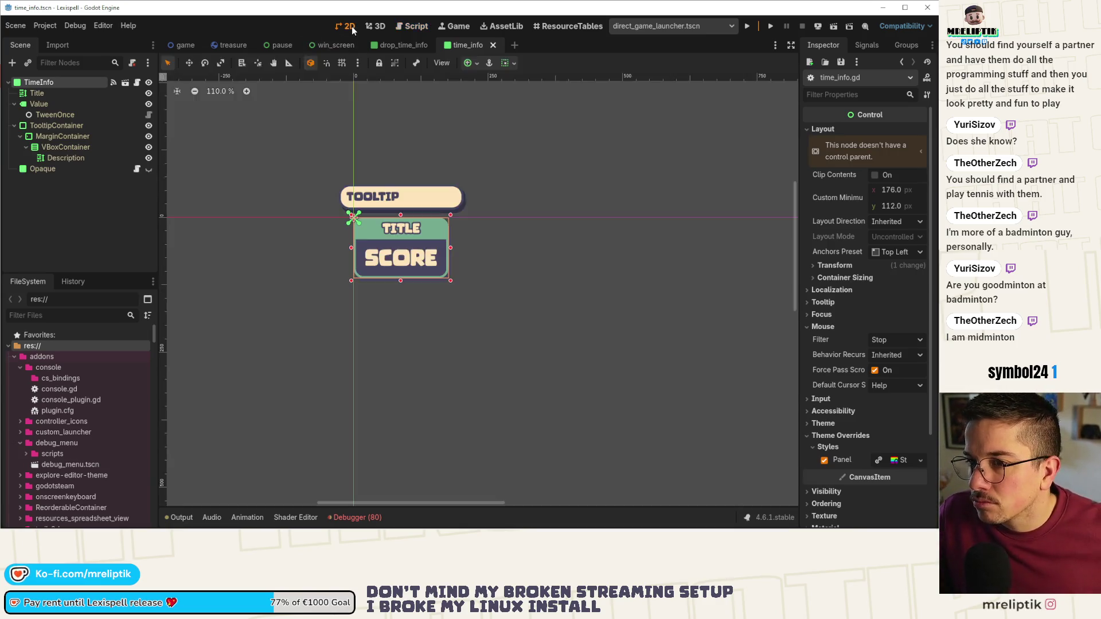
Step: In the game scene, find DropTimeInfo with the 'drop' filter and expand InfoContainer
click(174, 44)
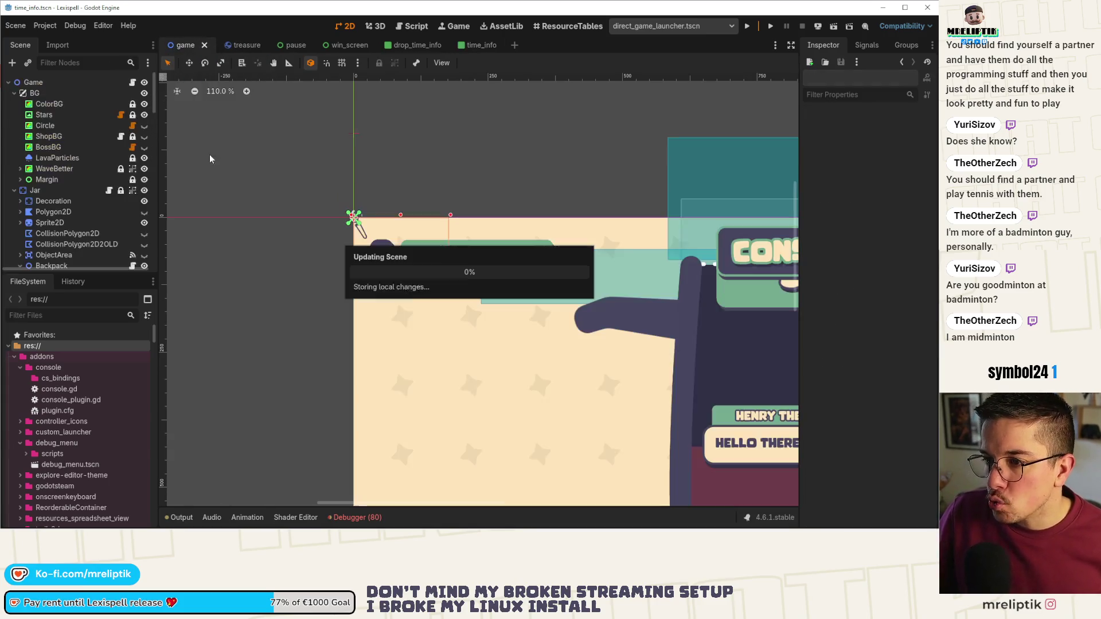
text(drop)
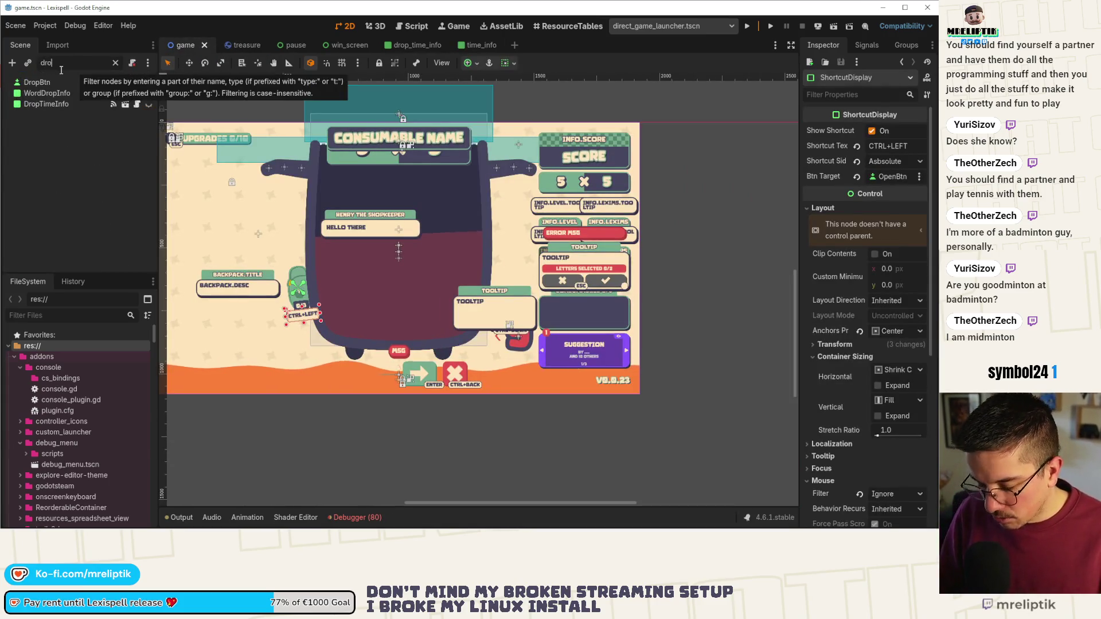
ctrl+click(76, 102)
click(75, 102)
click(115, 63)
scroll(64, 205, up, 3)
scroll(64, 205, down, 6)
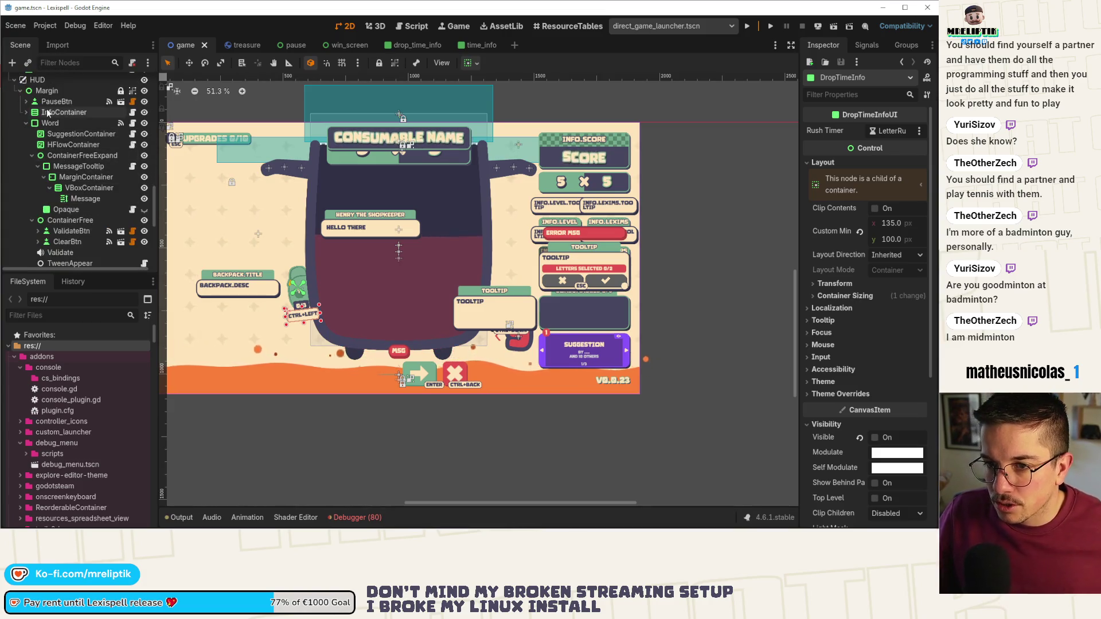
click(26, 112)
Step: Collapse Word, expand HBoxContainer2 and HBoxContainer, and inspect WordInfo and DropTimeInfo
scroll(78, 210, down, 3)
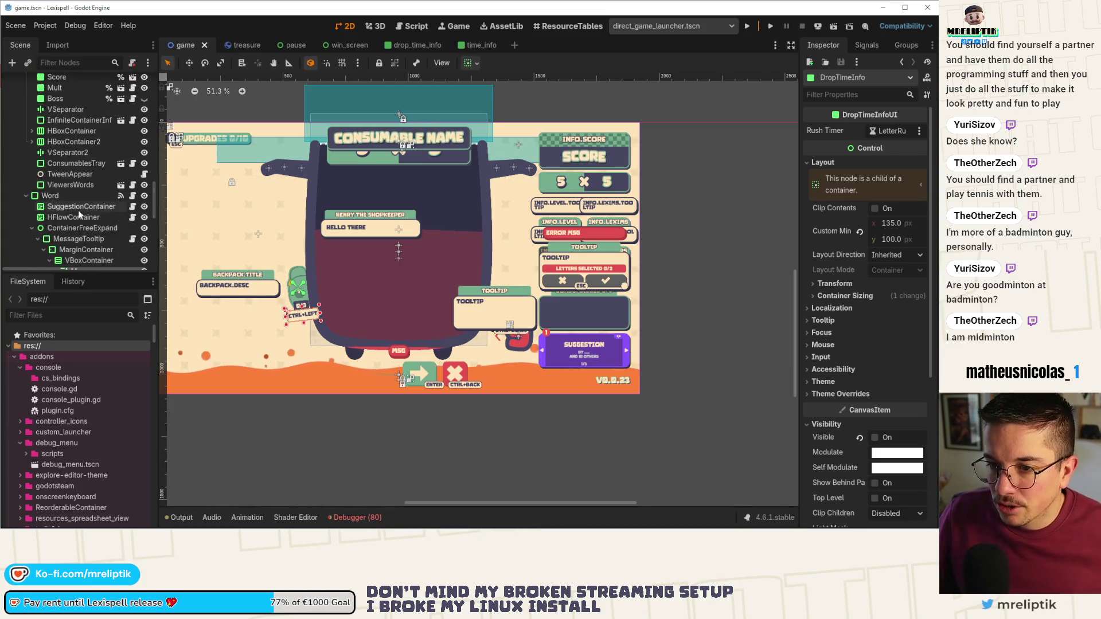
click(26, 196)
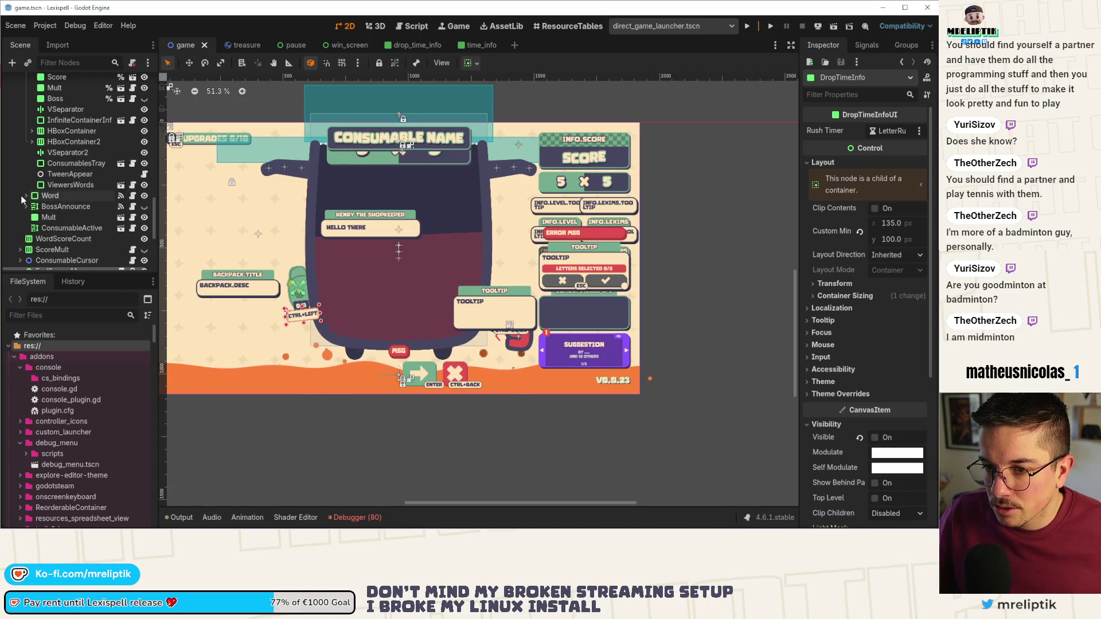
scroll(73, 150, up, 3)
click(31, 187)
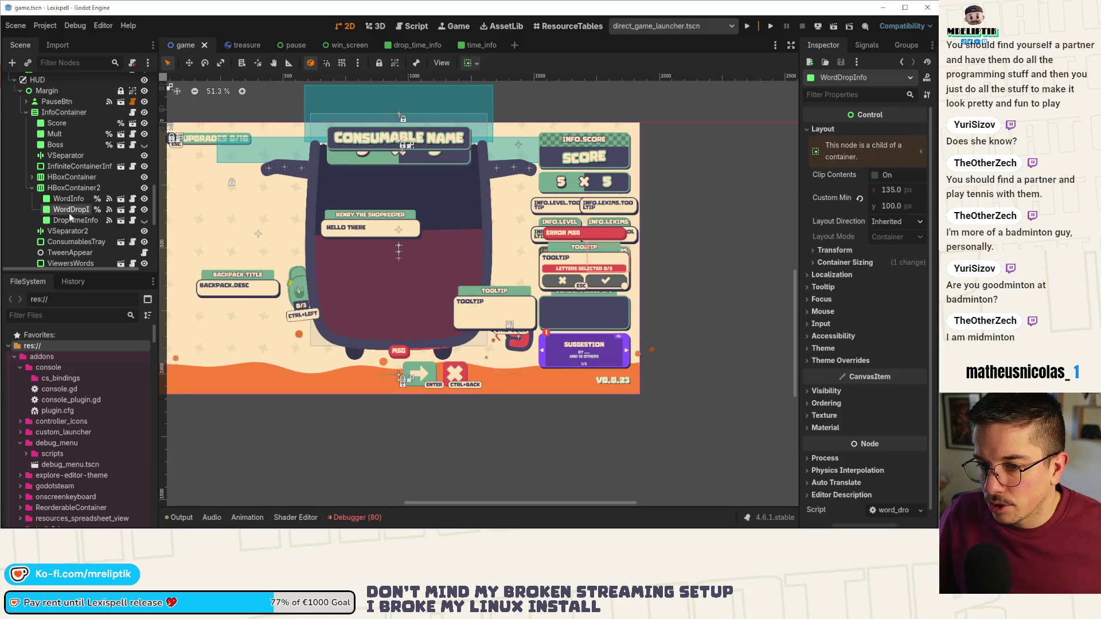
click(145, 220)
click(145, 220)
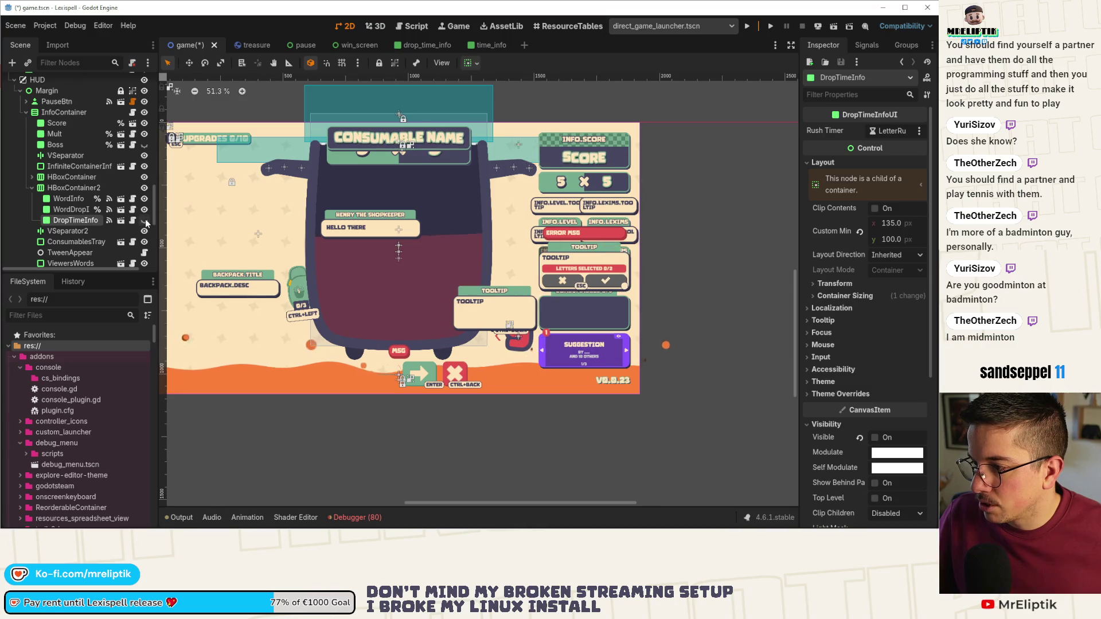
click(66, 200)
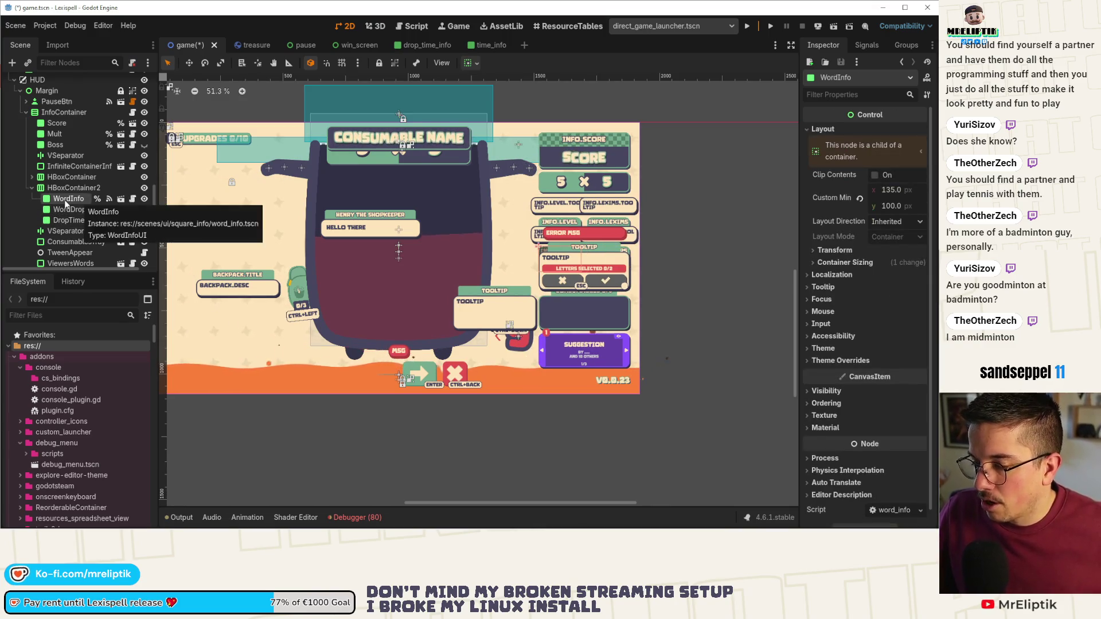
click(71, 178)
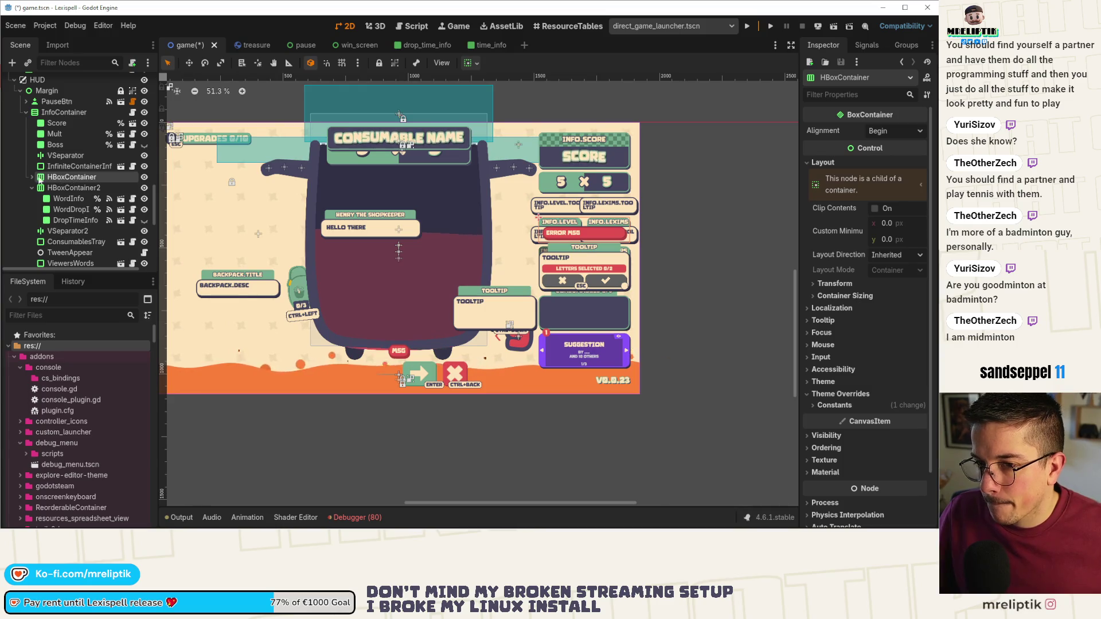
click(32, 177)
Step: Instance time_info.tscn as a hidden child of HBoxContainer and save
right_click(67, 177)
click(100, 197)
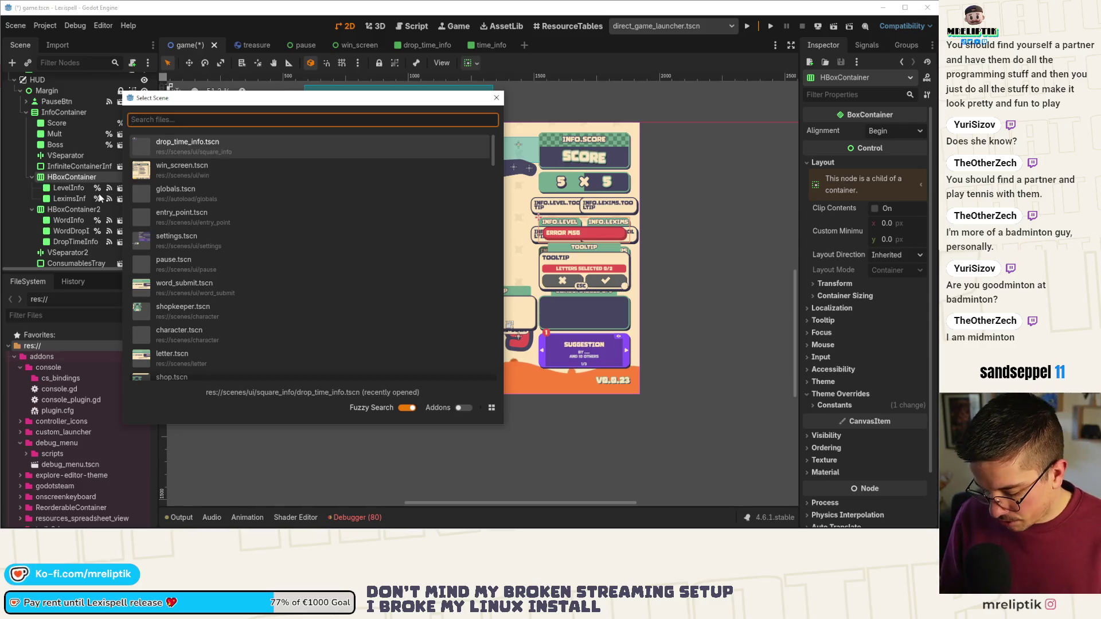
key(Return)
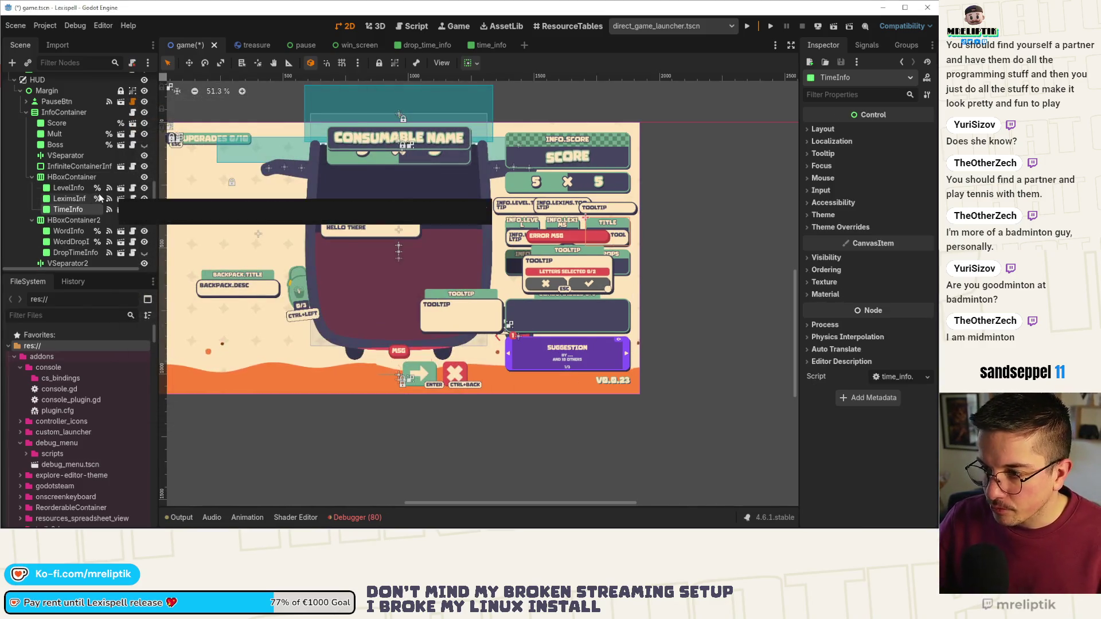
key(ctrl+s)
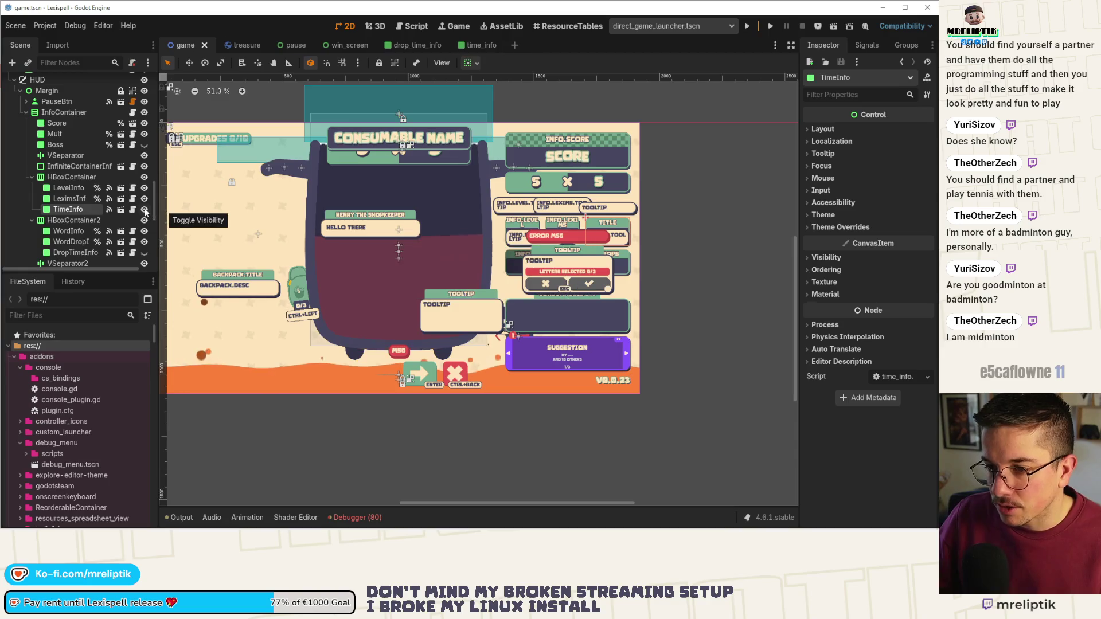
click(144, 210)
key(ctrl+s)
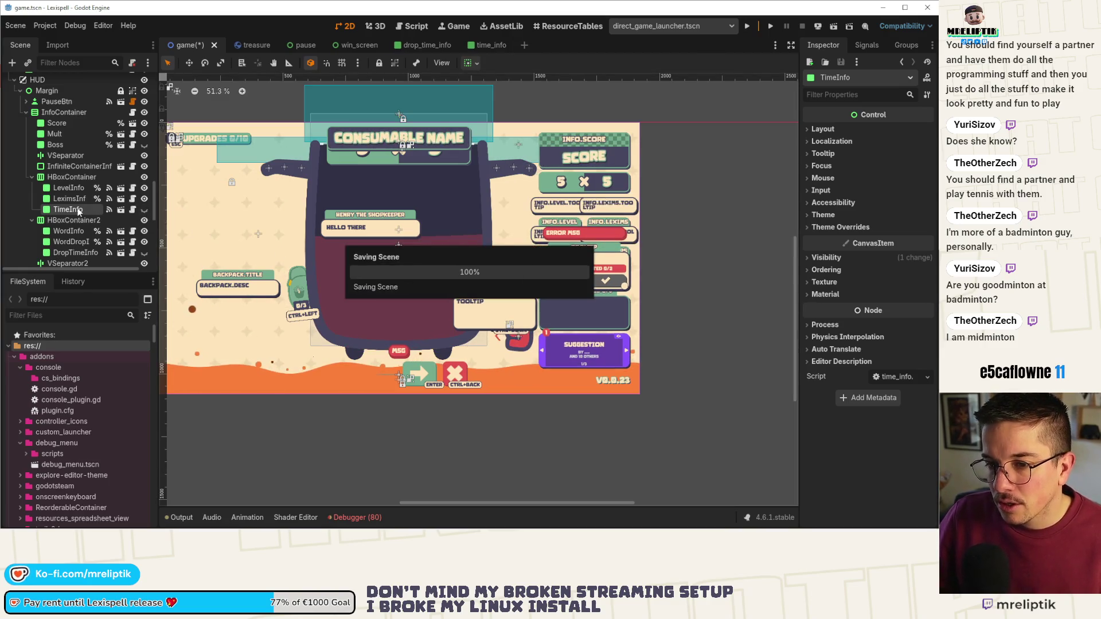
Step: Make TimeInfo accessible as a unique name, save, and open game.gd
right_click(86, 210)
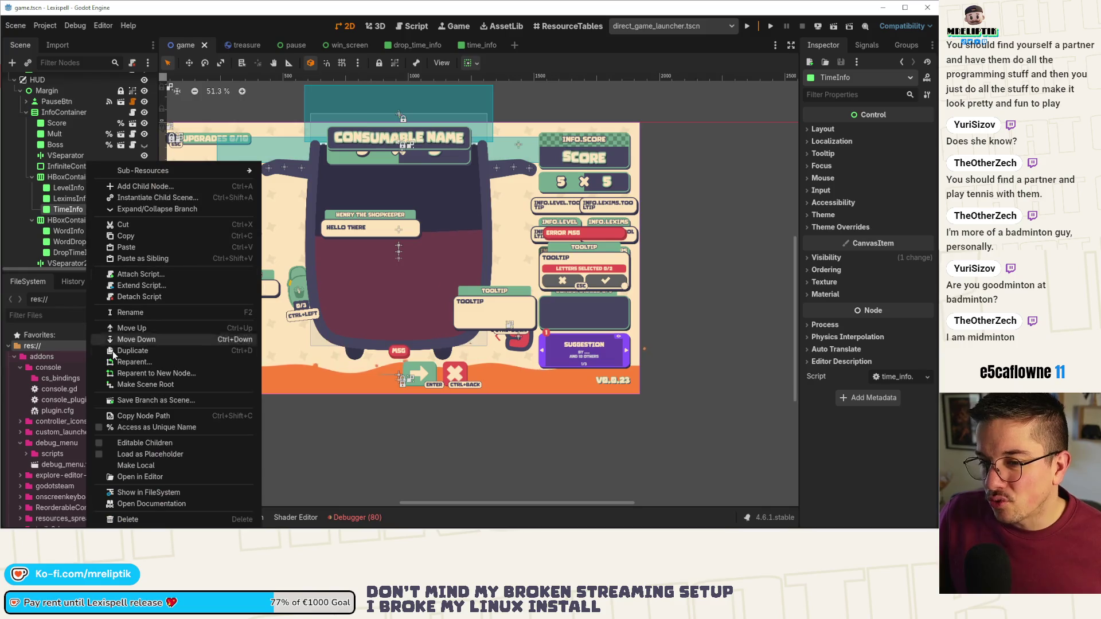
click(161, 430)
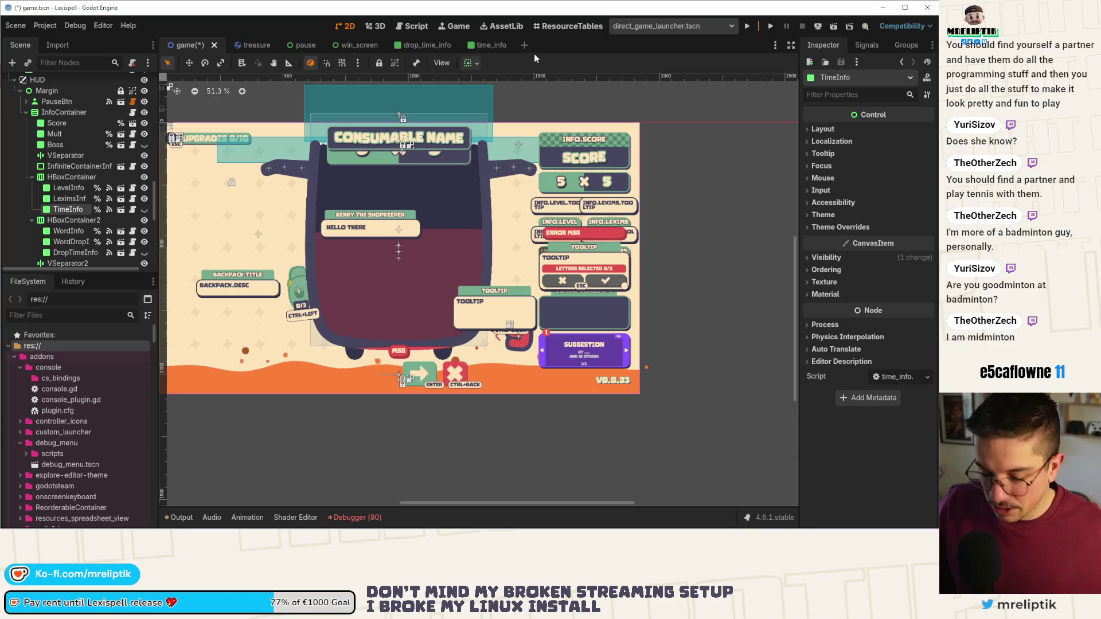
key(ctrl+s)
scroll(92, 172, up, 10)
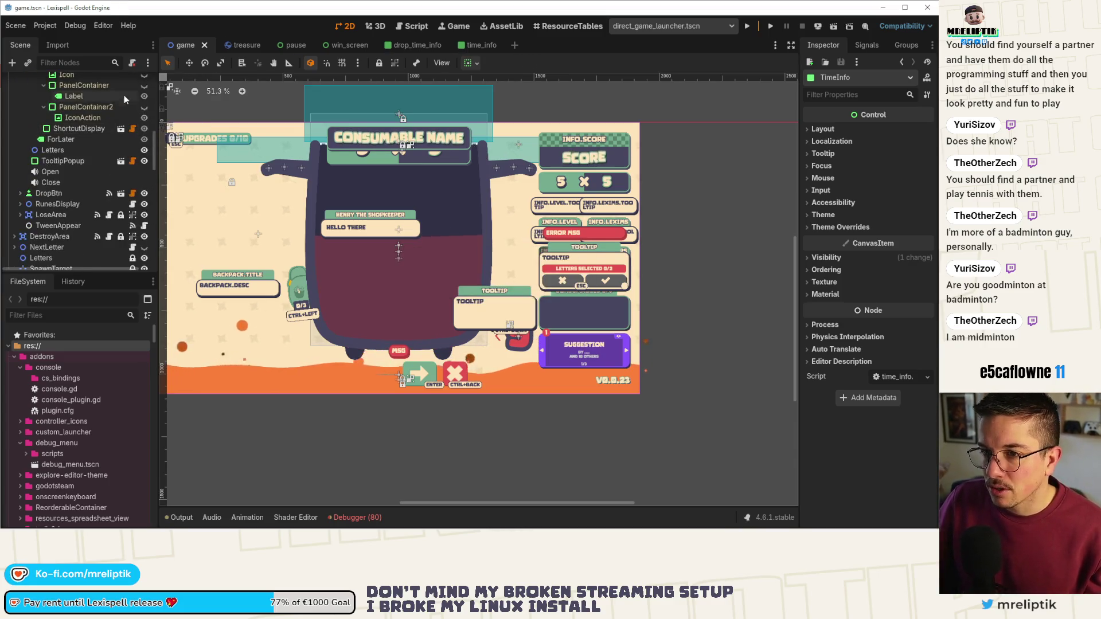
click(132, 82)
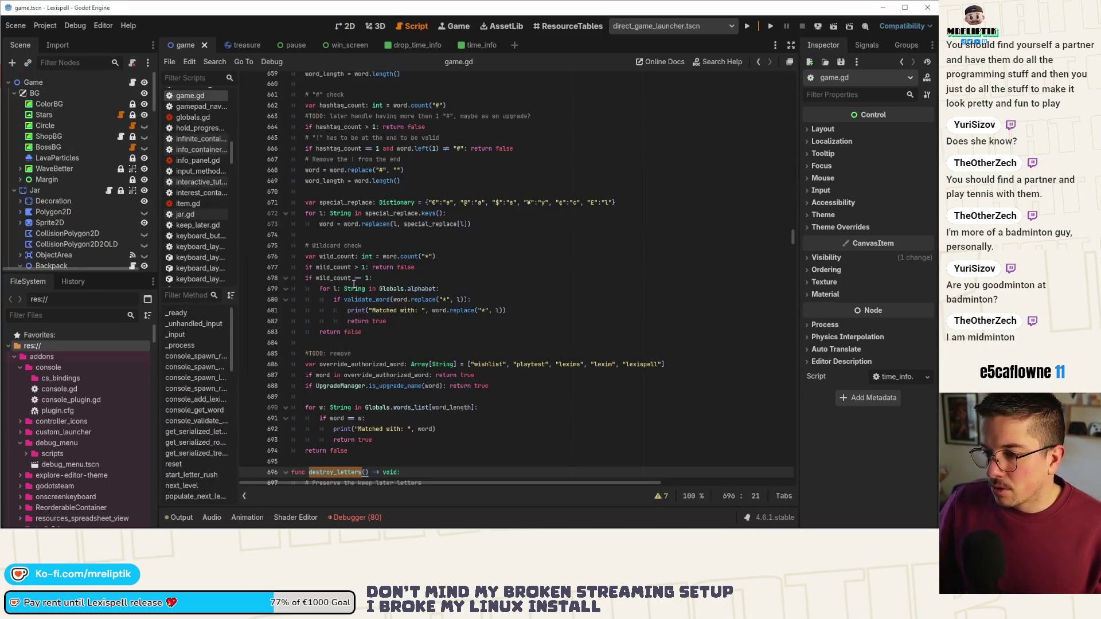
Step: Open an empty line 111 after the info references in game.gd
scroll(248, 239, up, 10)
drag(794, 229, 793, 92)
scroll(341, 314, down, 3)
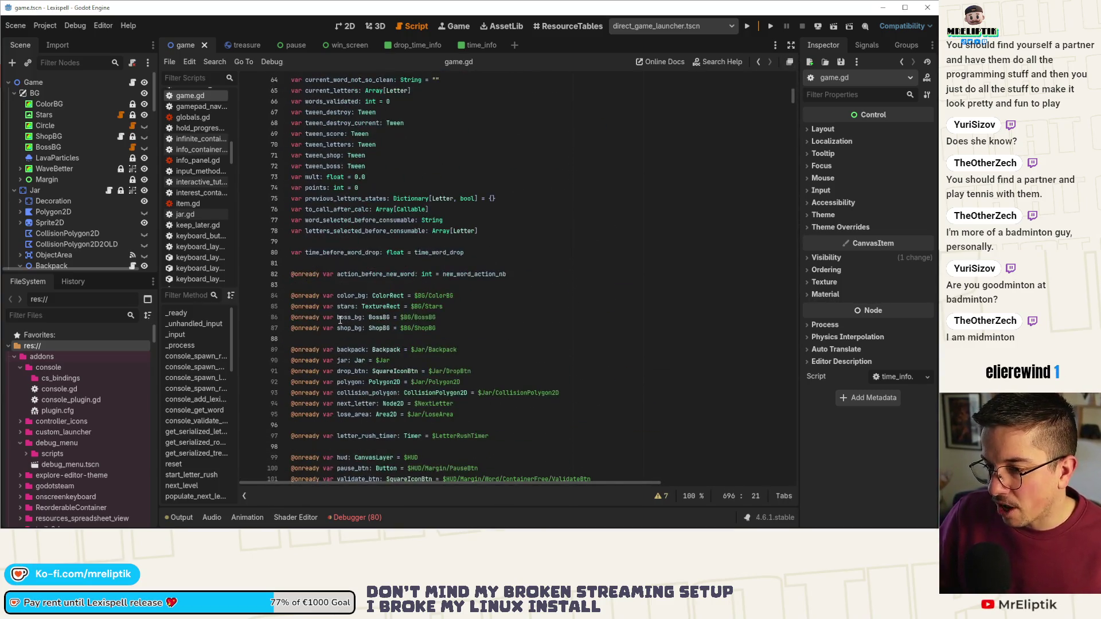
scroll(332, 262, down, 6)
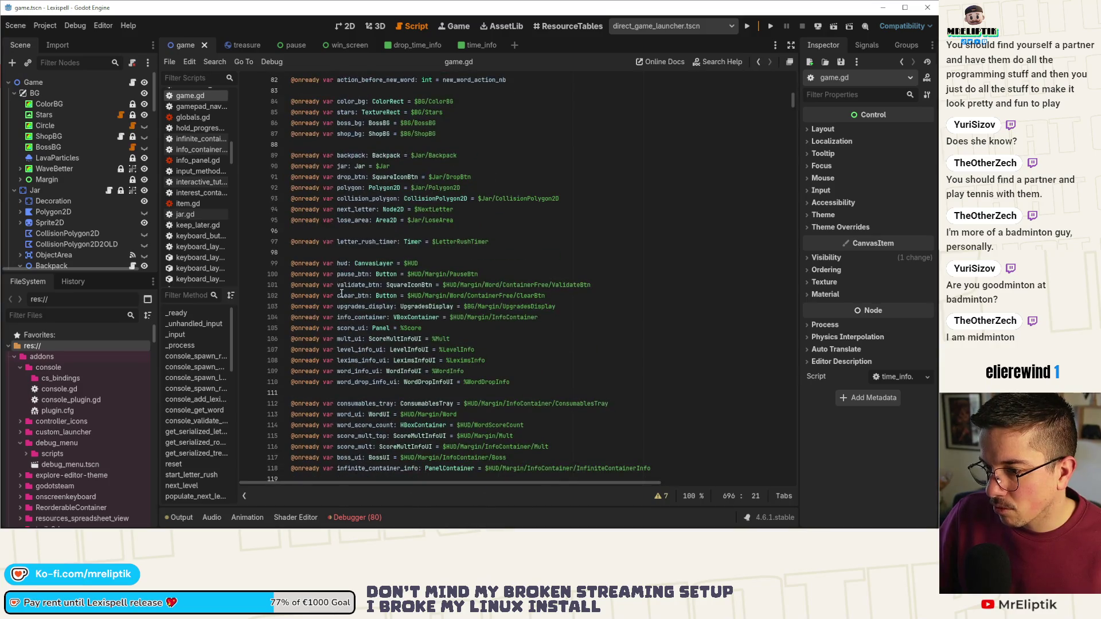
click(362, 386)
key(Down)
key(Return)
key(Up)
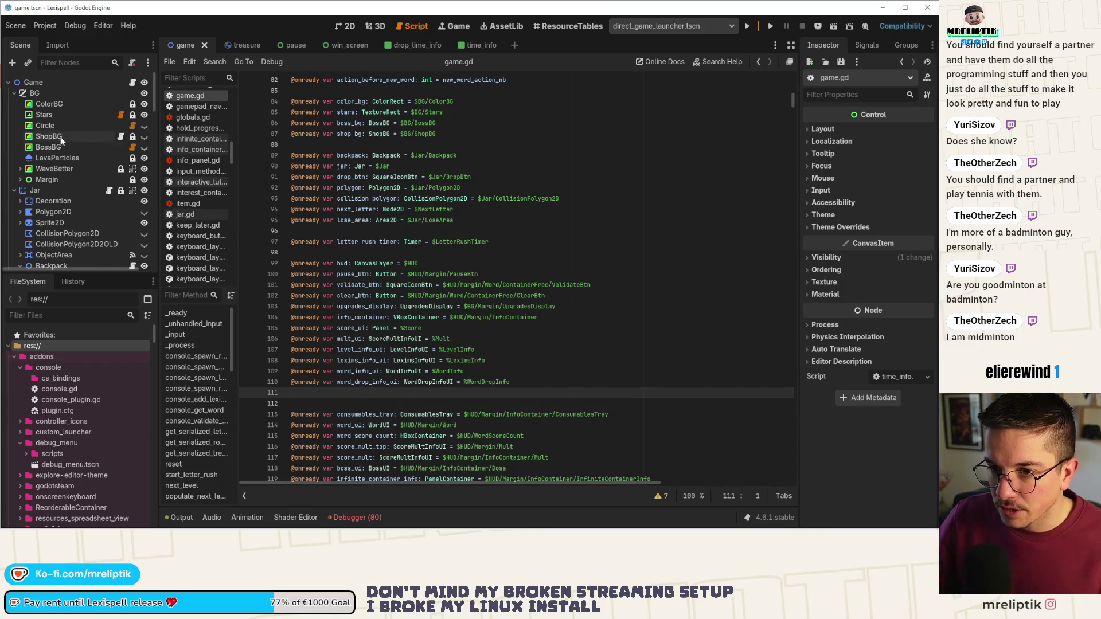
Step: Ctrl-drag TimeInfo into line 111 to declare an onready time_info: TimeInfo reference to %TimeInfo
scroll(79, 172, down, 4)
scroll(78, 174, down, 10)
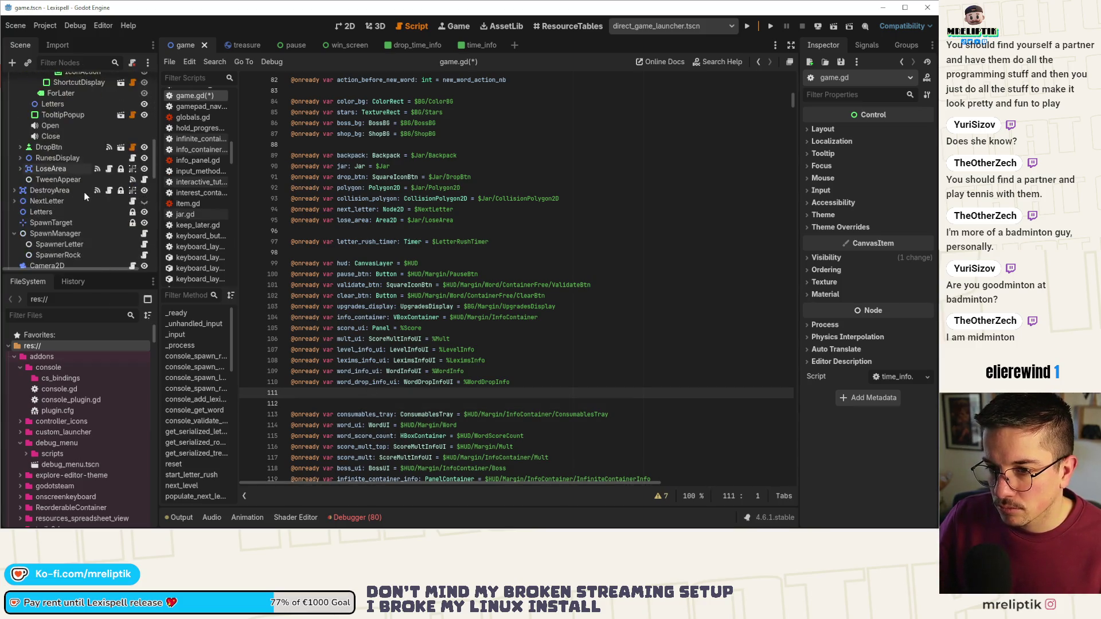
mouse_move(68, 163)
mouse_down()
mouse_move(172, 287)
mouse_move(336, 432)
mouse_move(337, 406)
mouse_up()
key(BackSpace)
click(352, 393)
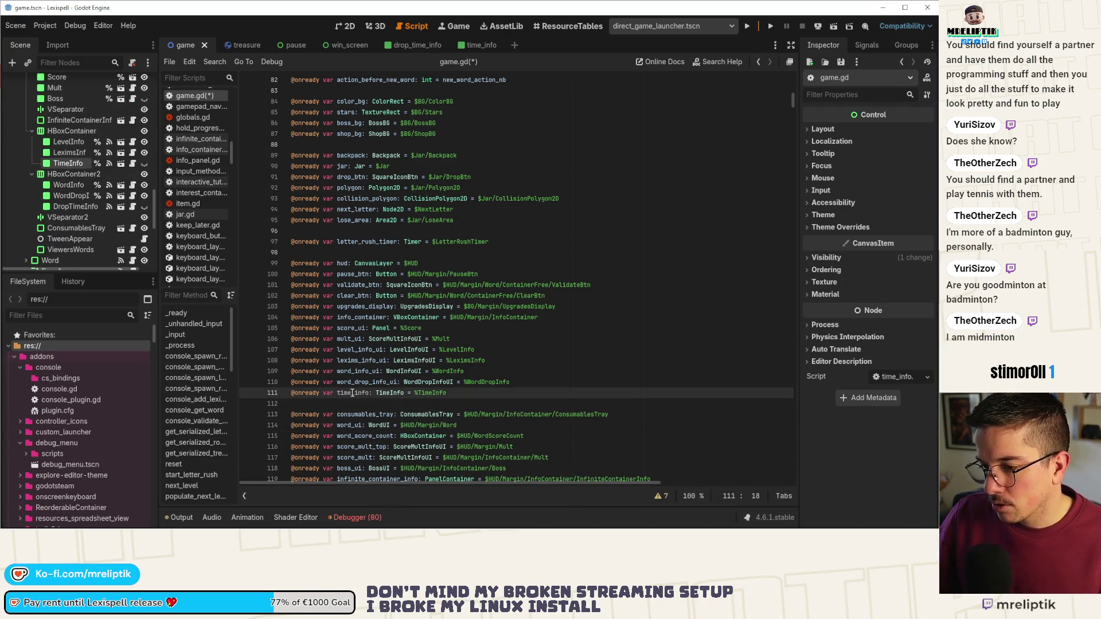
click(503, 403)
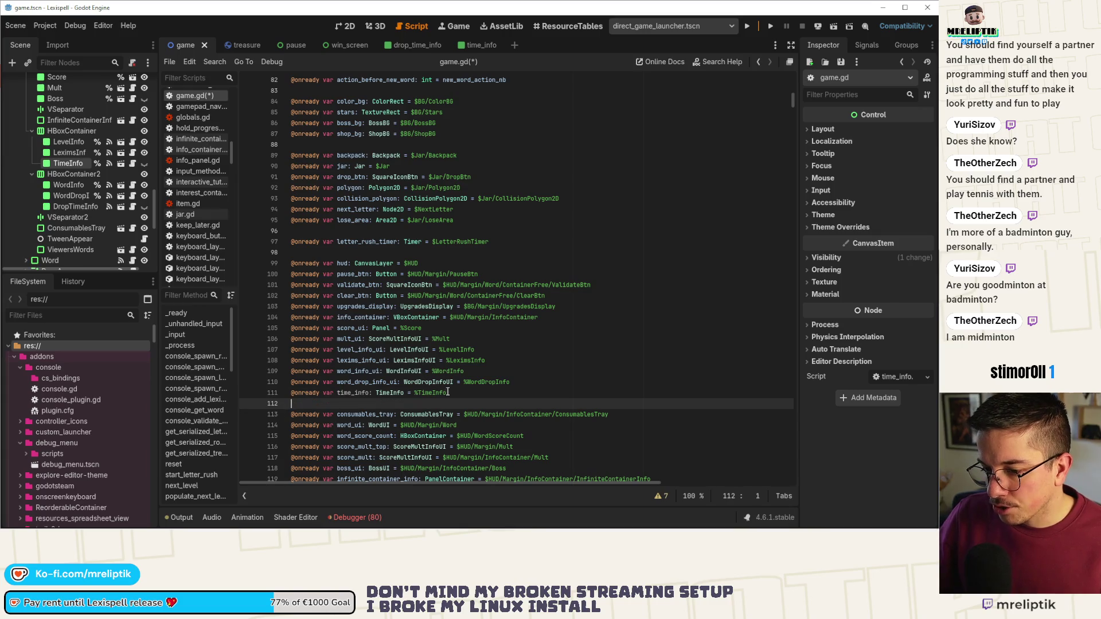
click(181, 345)
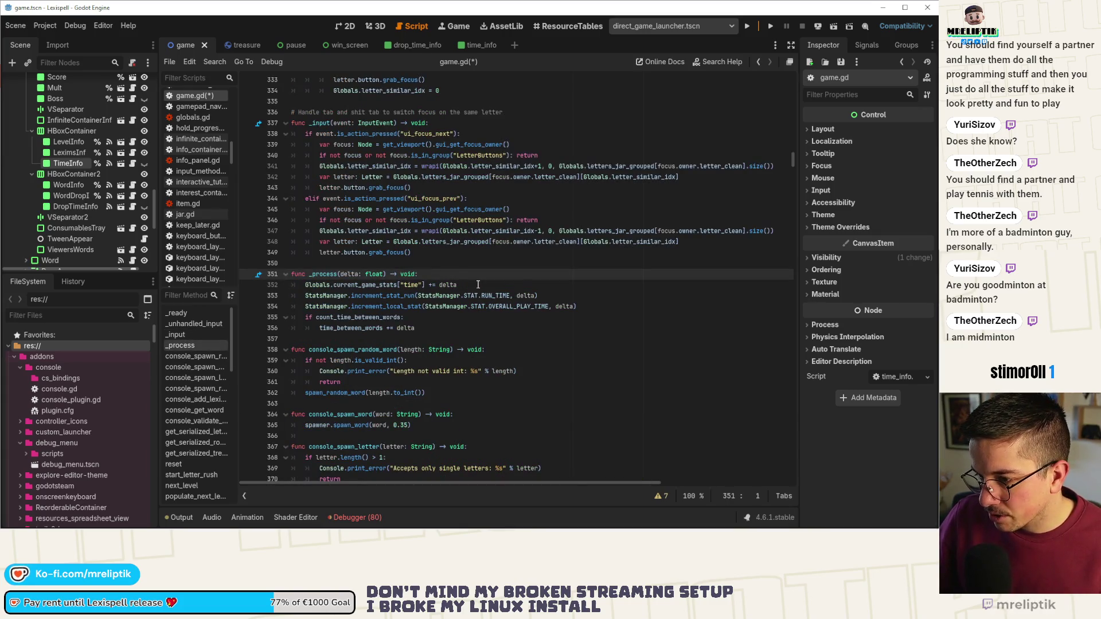
Step: Inspect the _process time counter and the Game root node's properties, then save
double_click(371, 285)
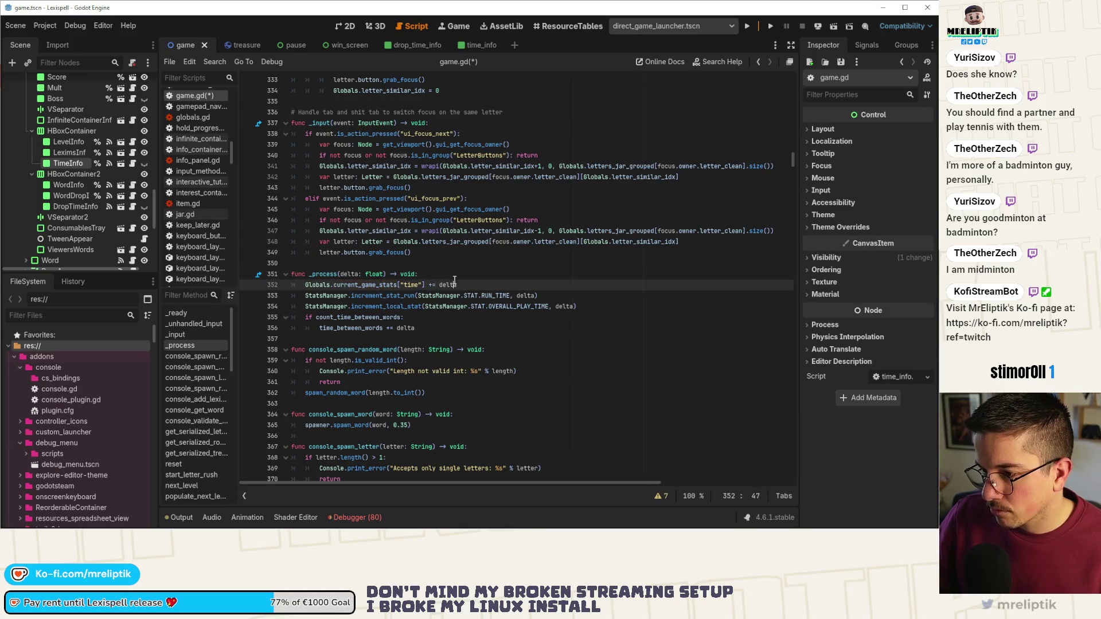
double_click(324, 274)
scroll(108, 146, up, 5)
scroll(92, 144, up, 8)
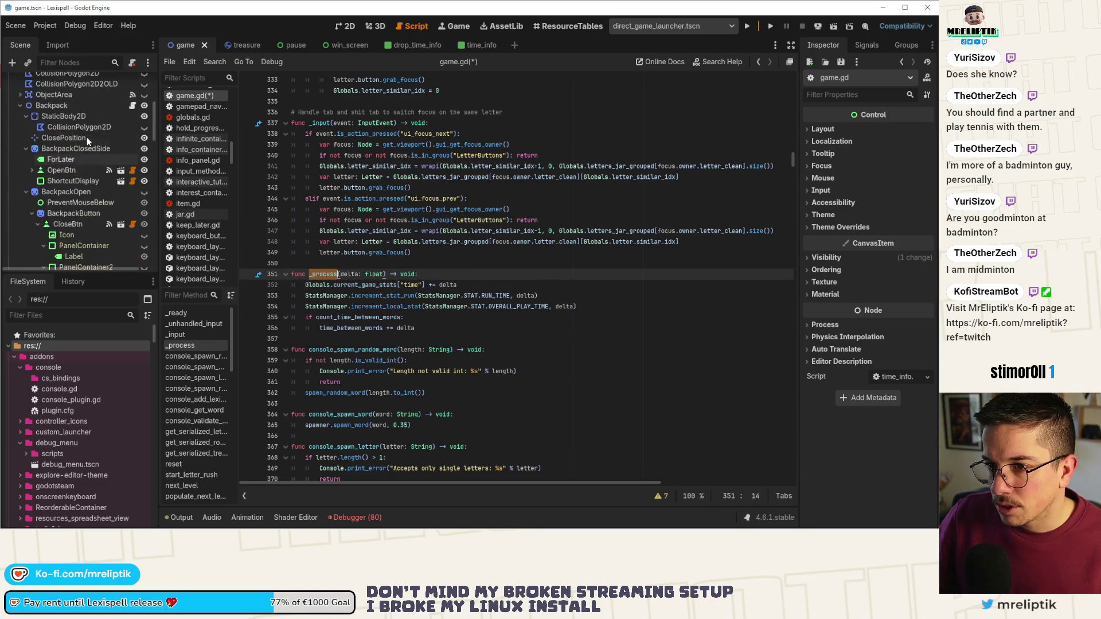
click(74, 84)
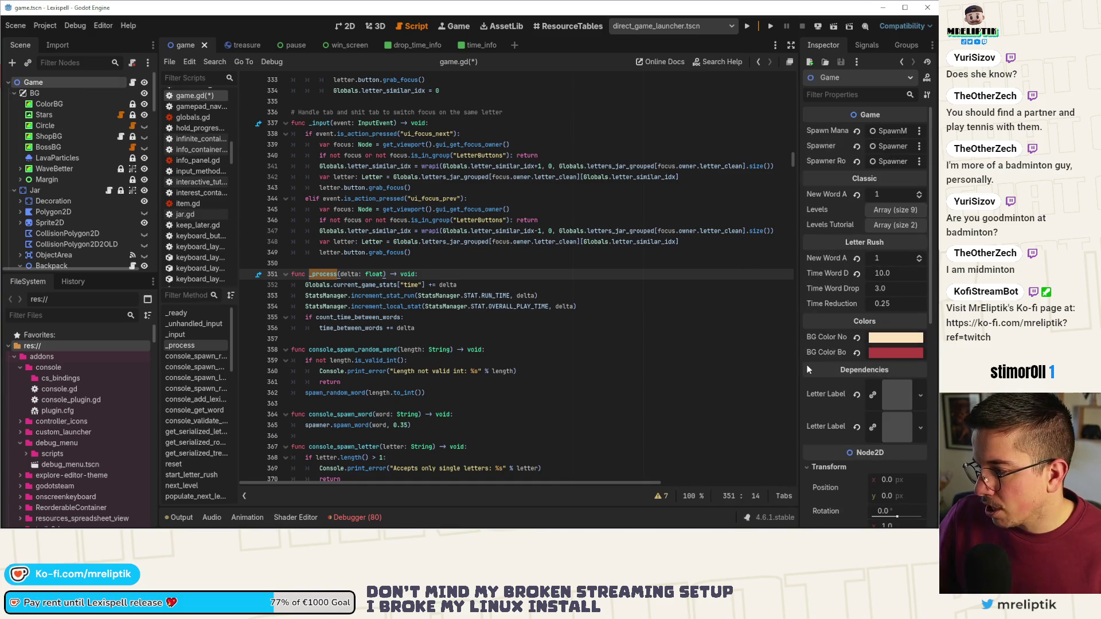
scroll(808, 373, down, 8)
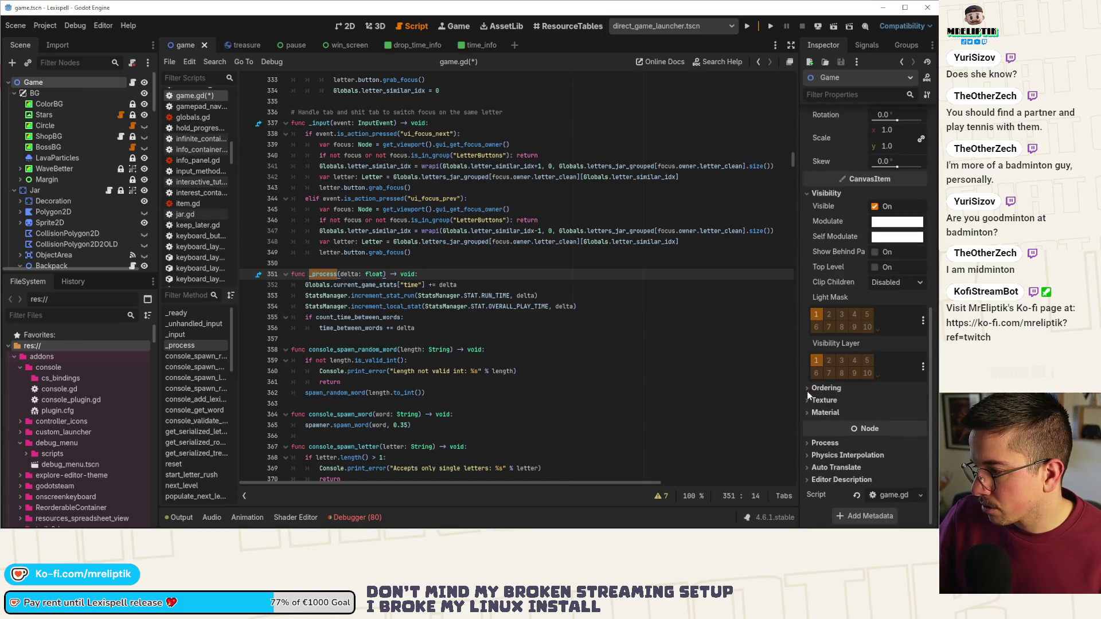
click(573, 359)
key(ctrl+s)
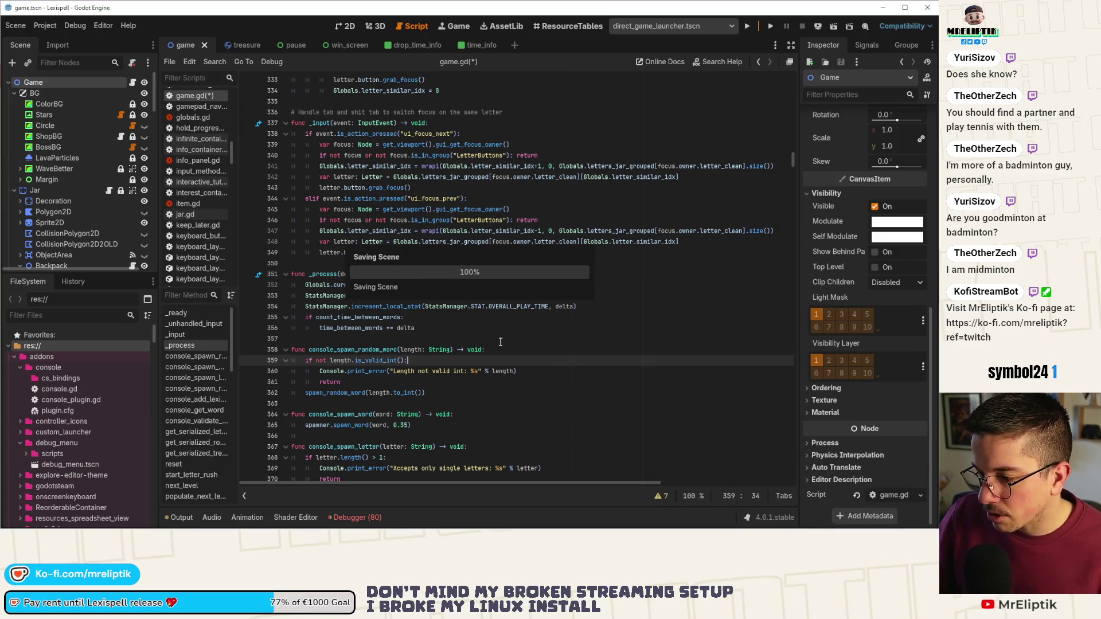
Step: Add time_info.set_time(Globals.current_game_stats["time"]) below the time update in _process and save
click(481, 317)
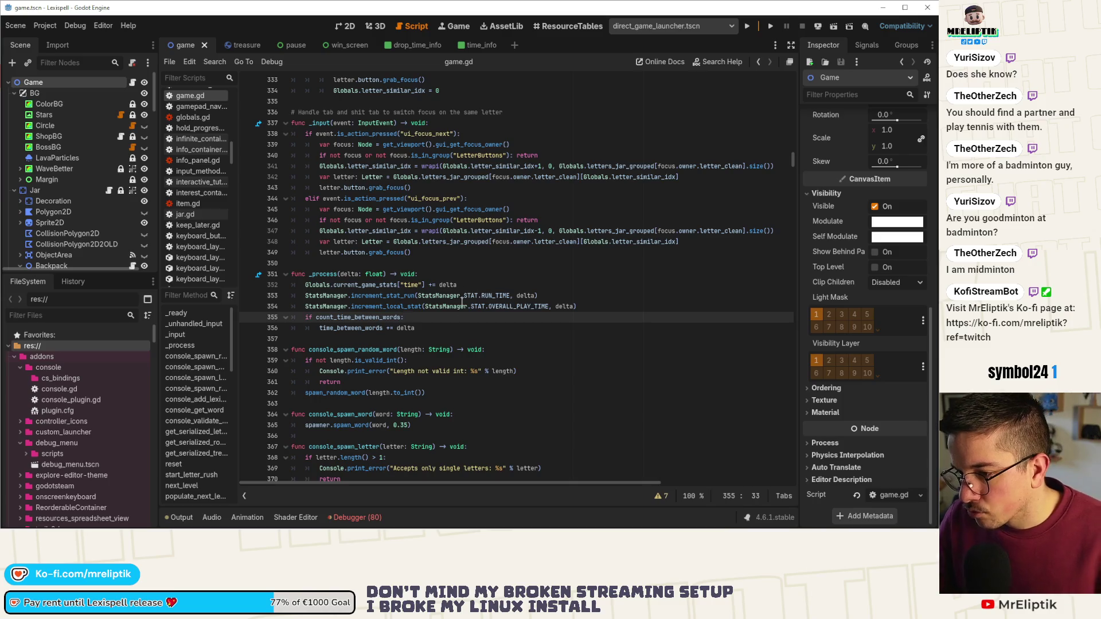
click(520, 285)
key(Return)
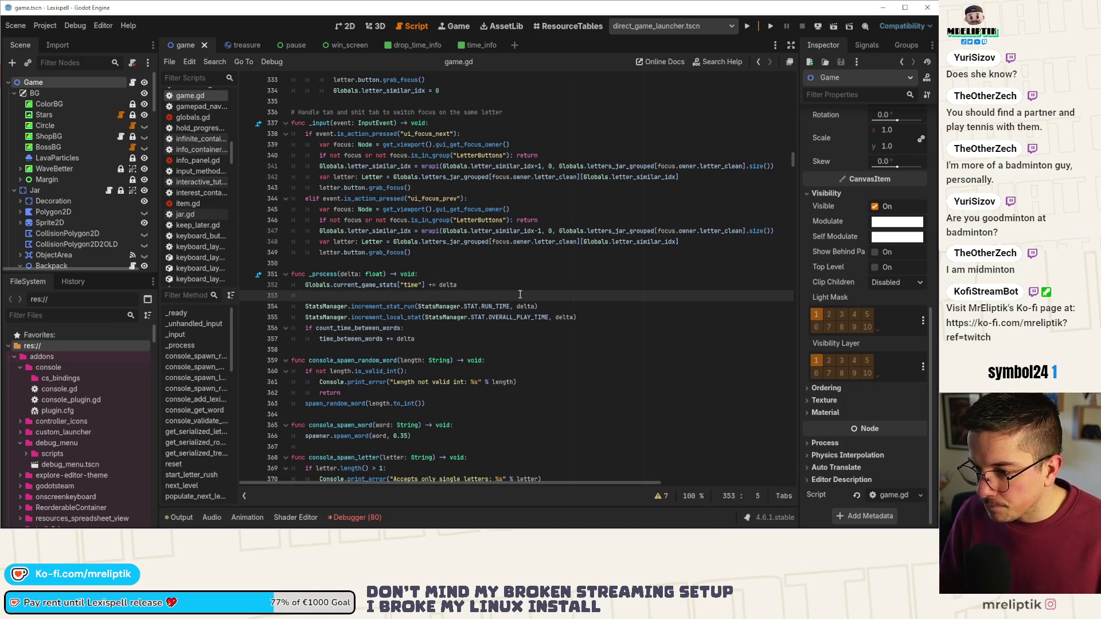
text(time_info.)
text(set_time)
text((Global)
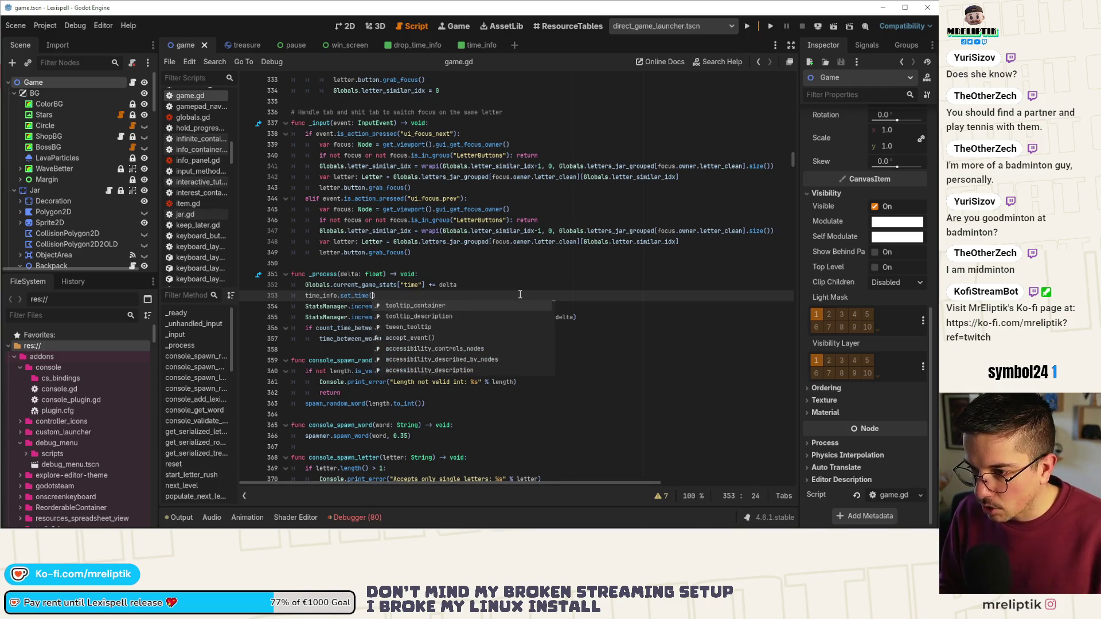
text(s.)
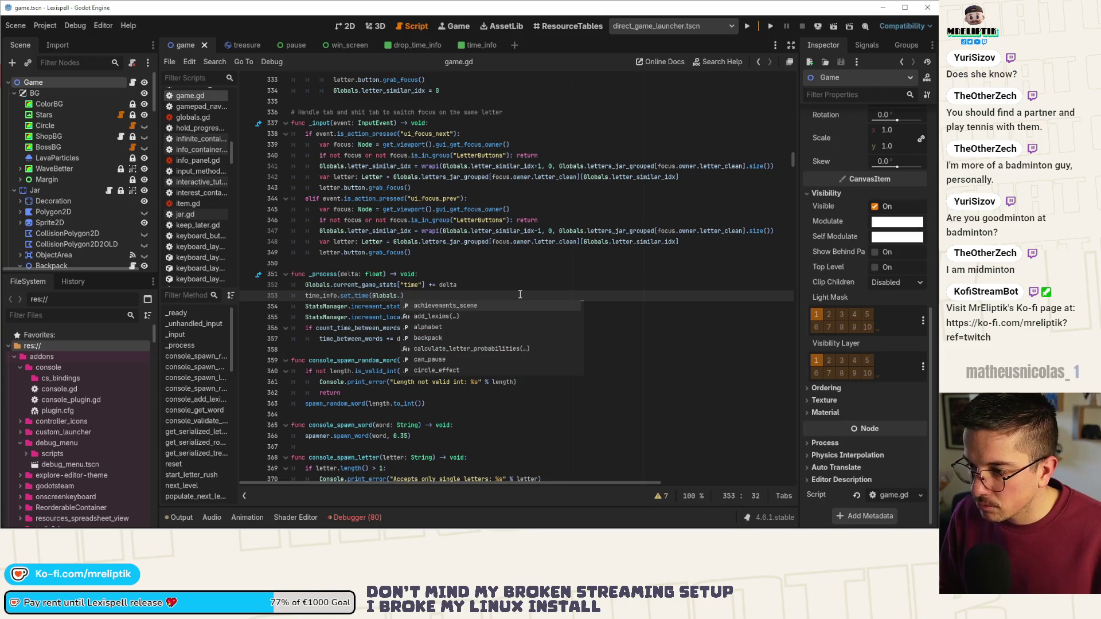
text(curren)
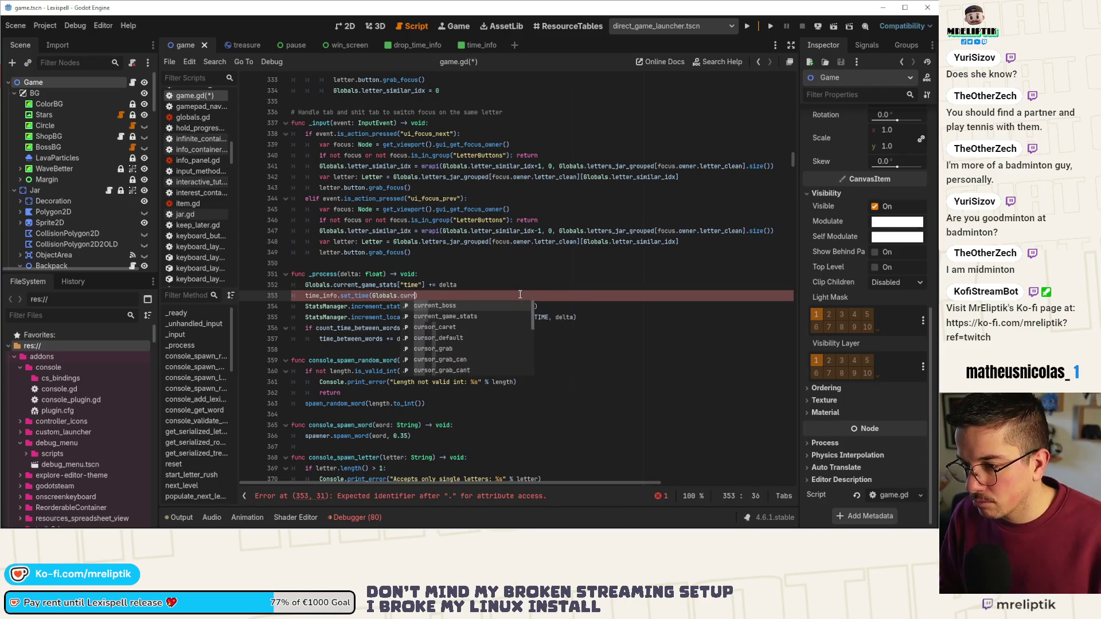
key(Down)
key(Return)
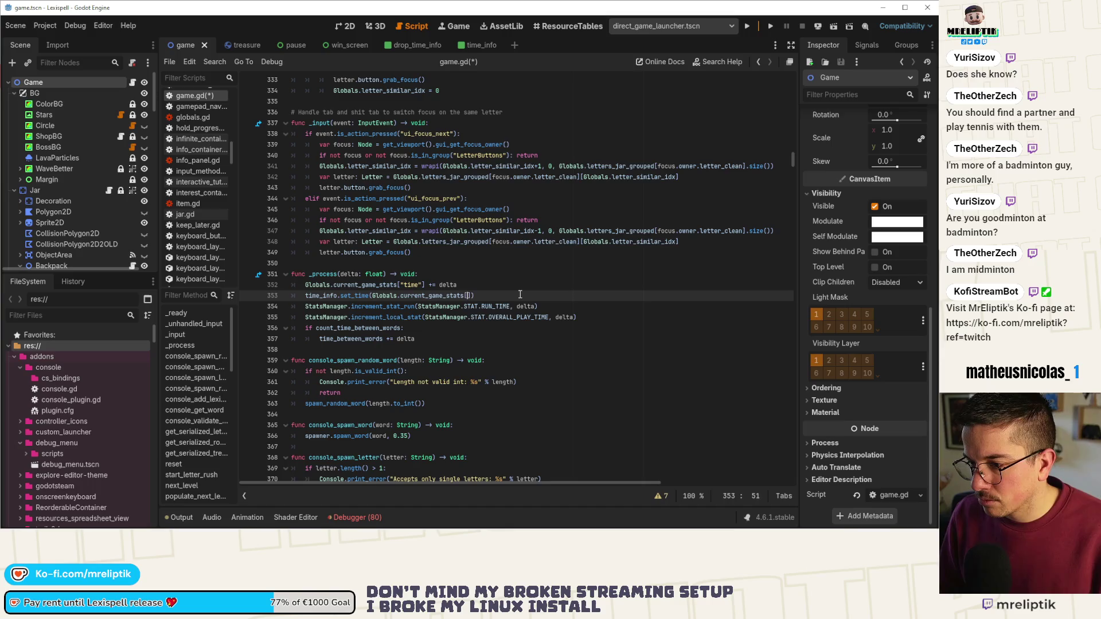
key(ctrl+s)
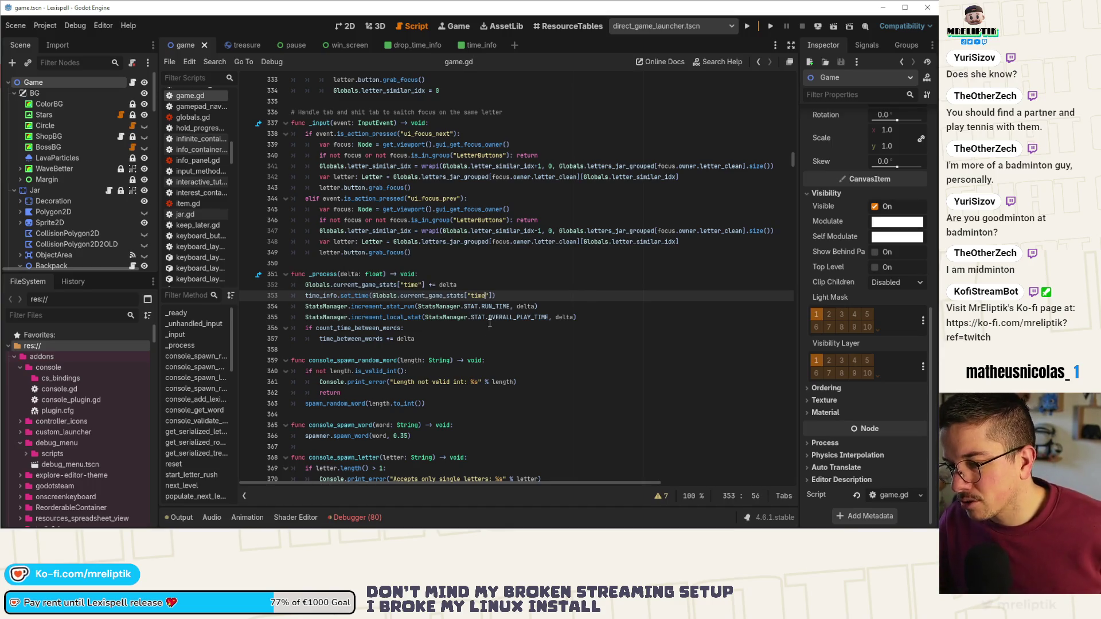
click(498, 308)
double_click(357, 295)
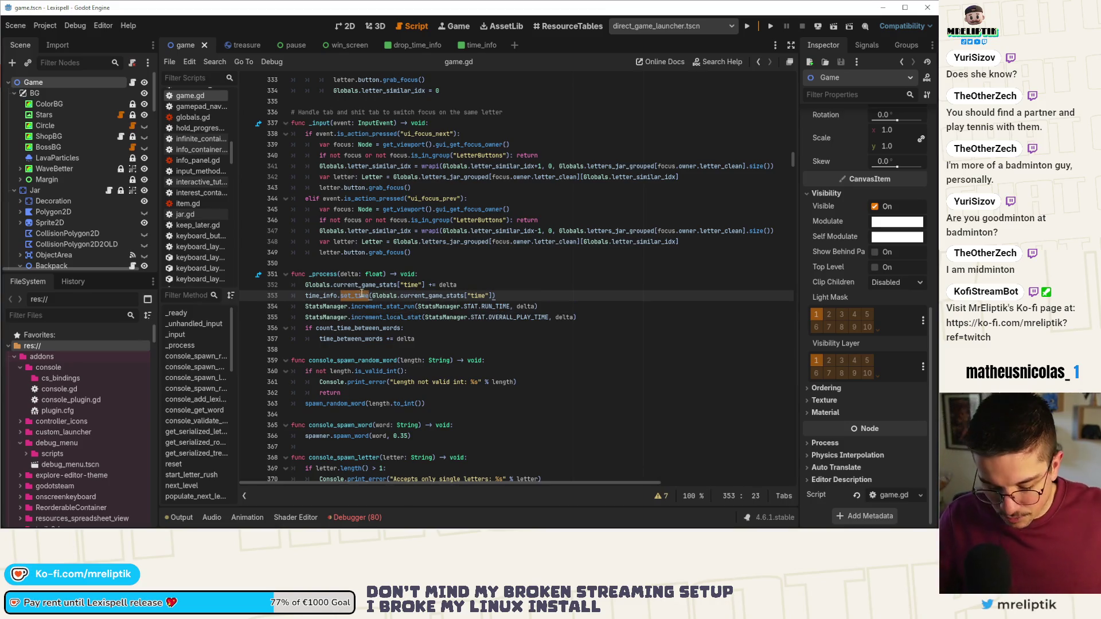
key(ctrl+s)
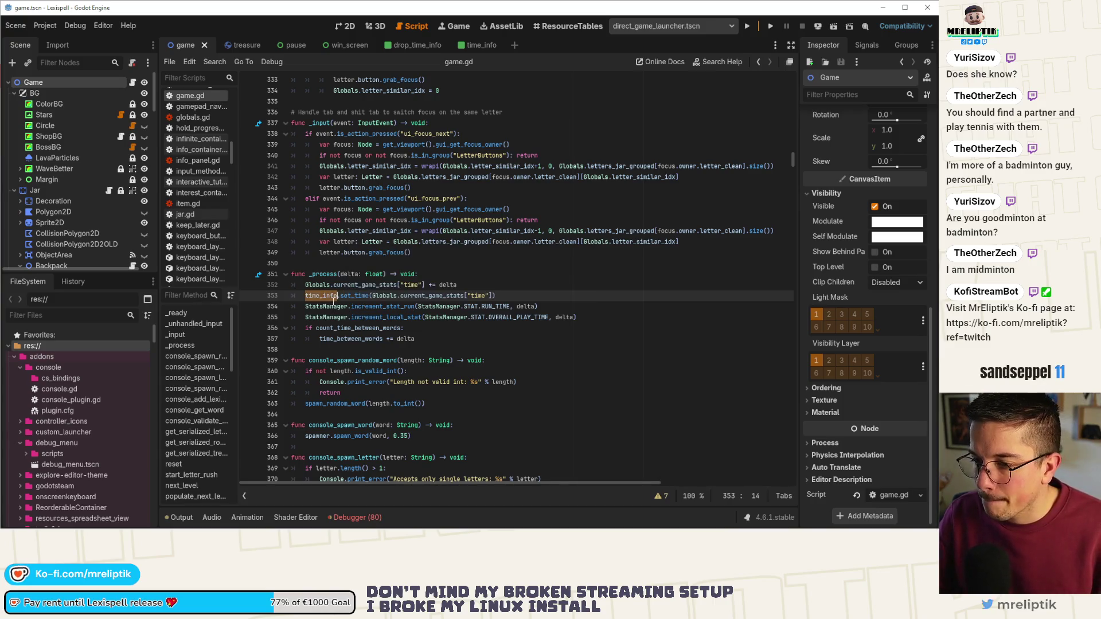
ctrl+click(324, 296)
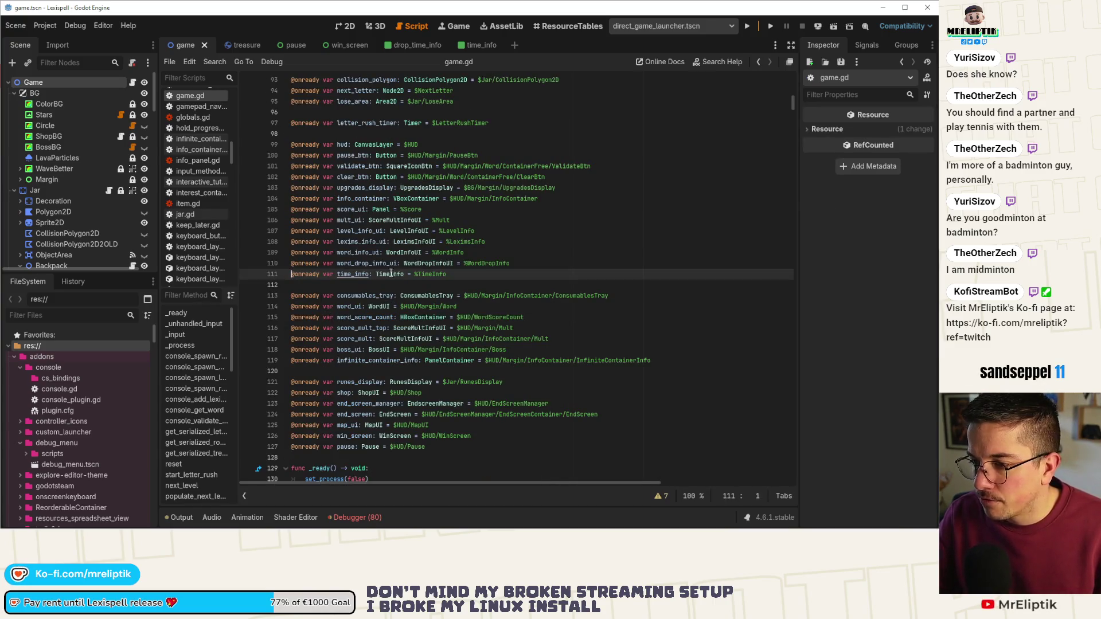
Step: Add func set_time(time: float) -> void: with a pass body to time_info.gd and save
ctrl+click(392, 274)
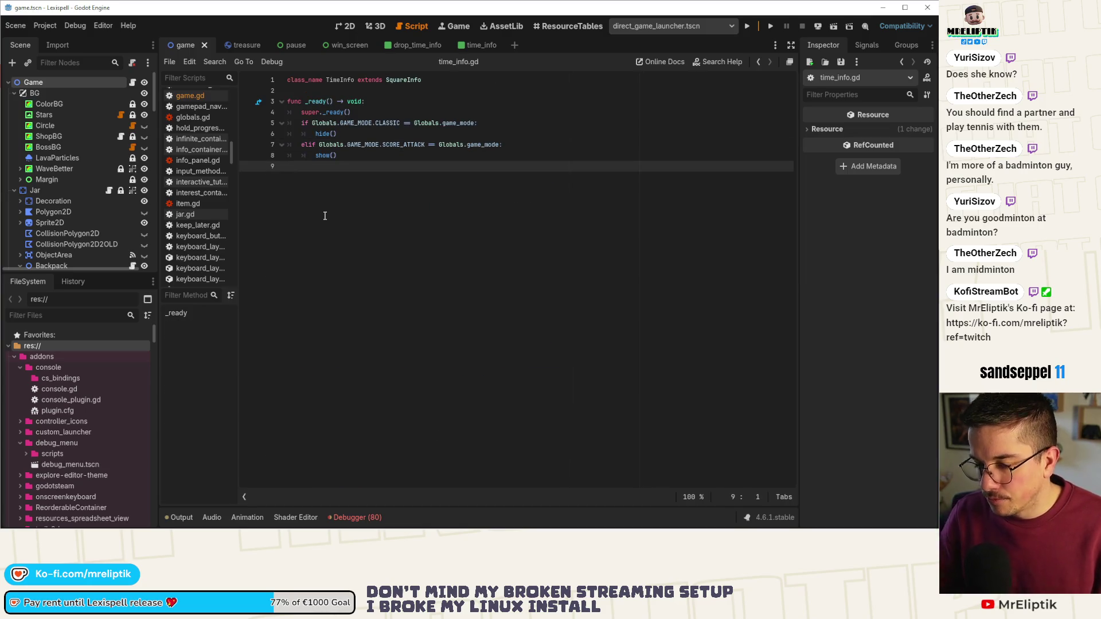
key(Return)
text(func set_time(f)
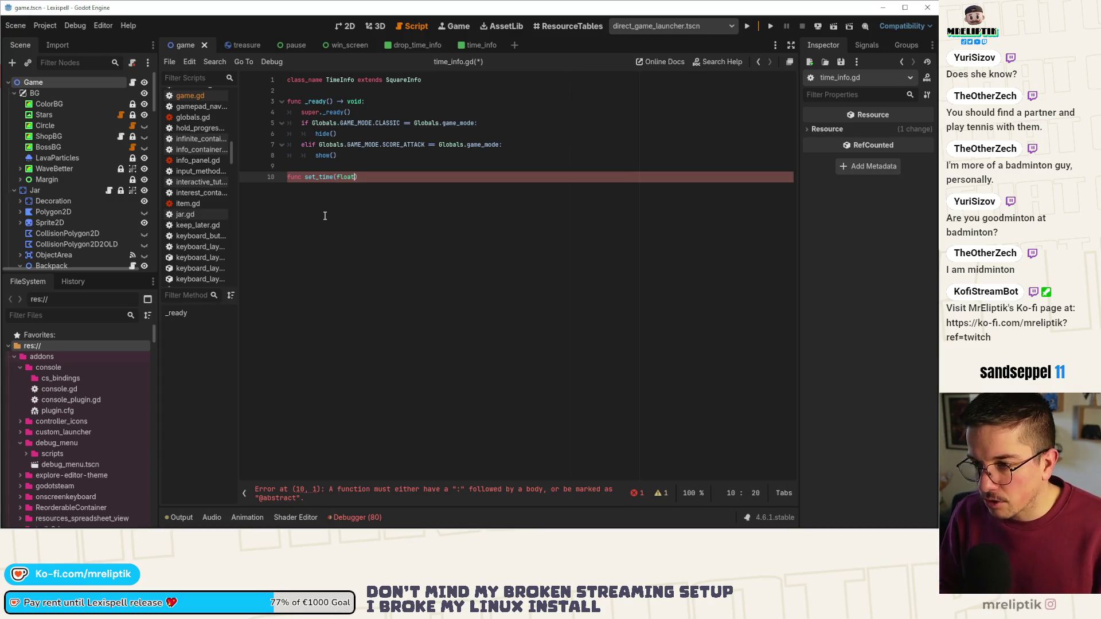
text(loat: int)
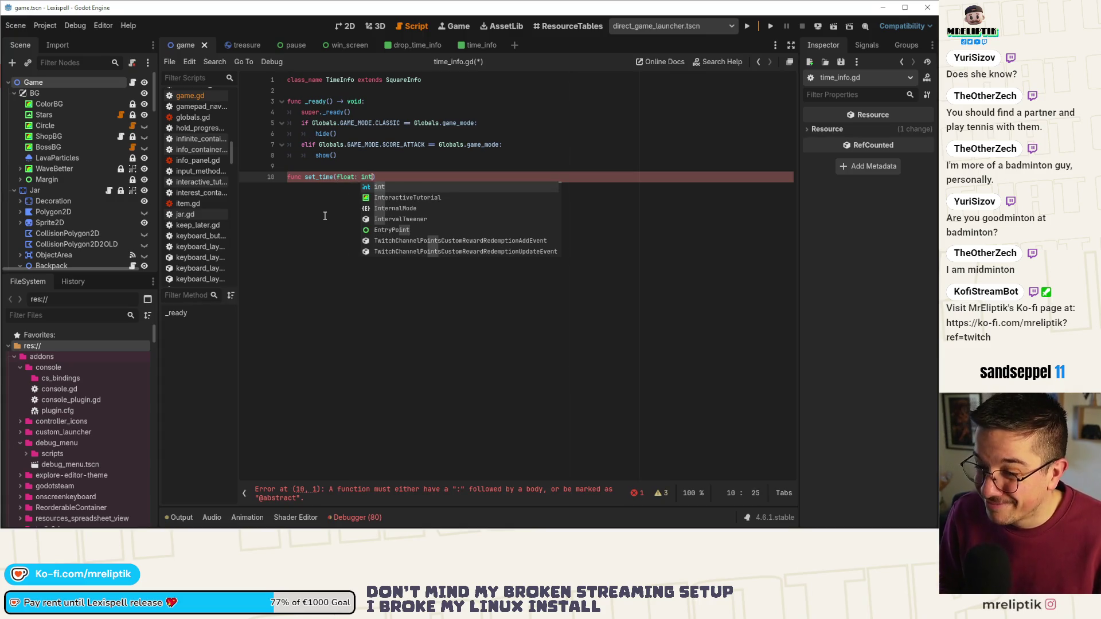
key(BackSpace)
key(BackSpace)
key(BackSpace)
text(e:)
key(ctrl+Right)
key(BackSpace)
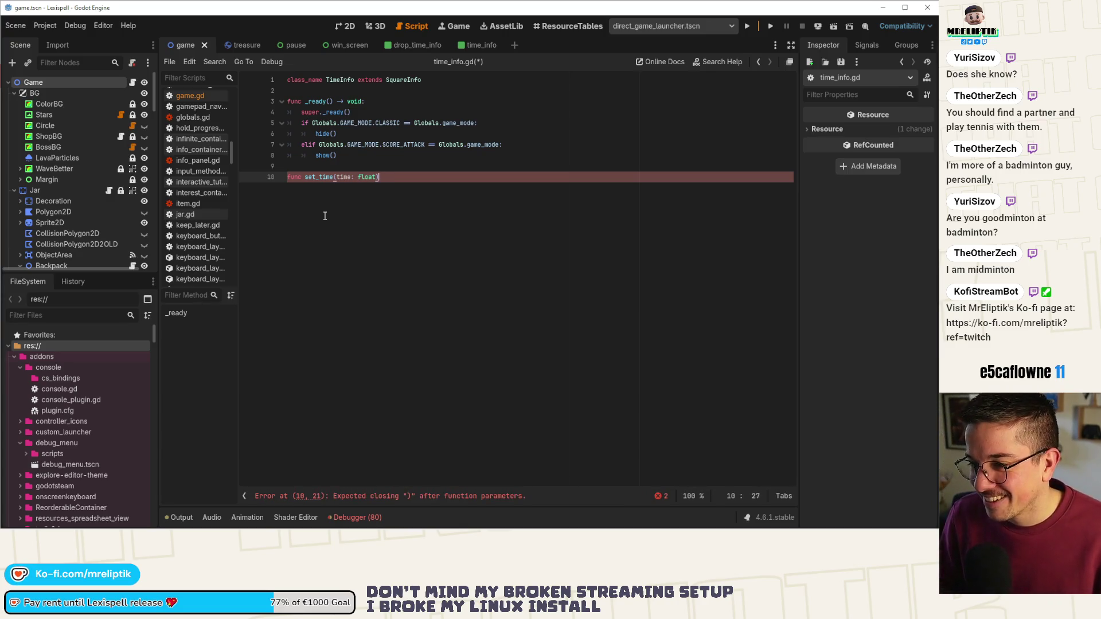
text() -> void:)
key(Return)
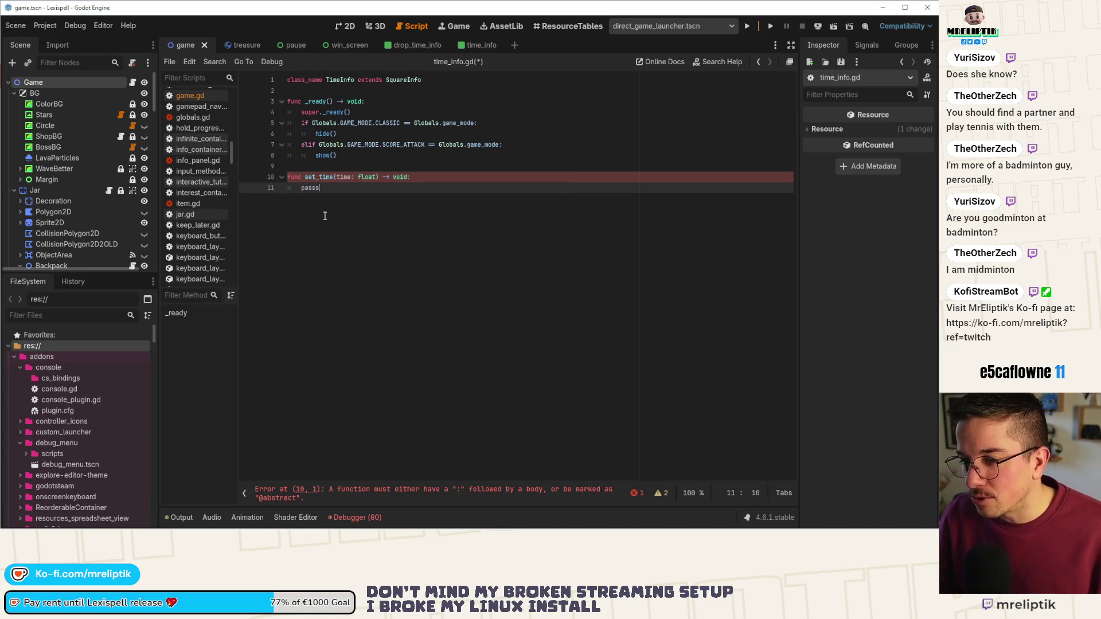
text(s)
key(BackSpace)
key(ctrl+s)
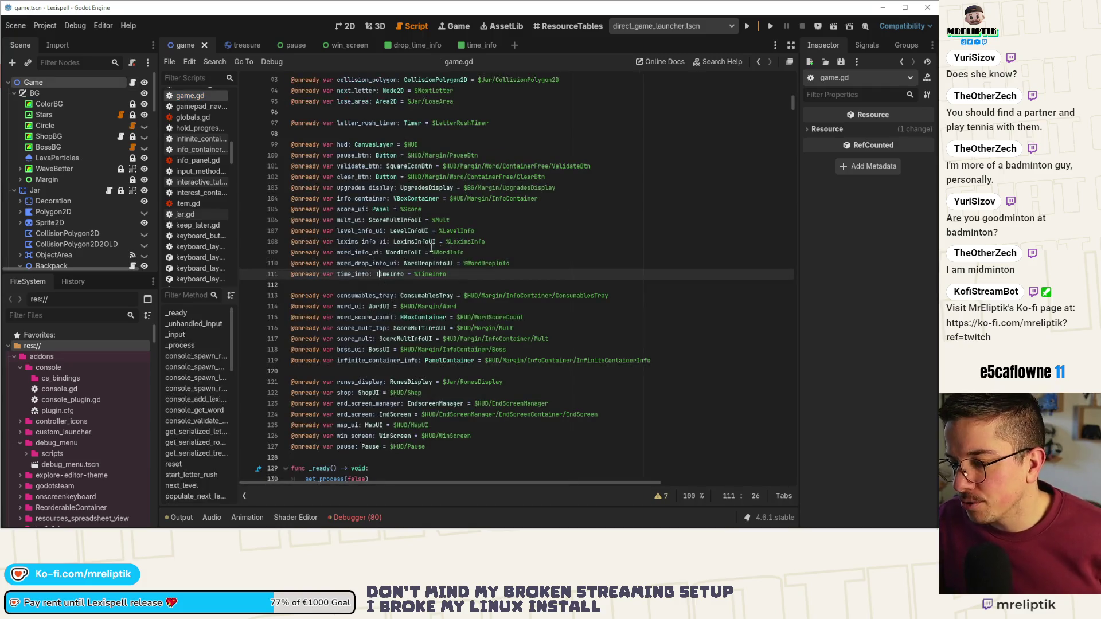
Step: Switch from the game.gd script to the game scene's 2D canvas
click(339, 28)
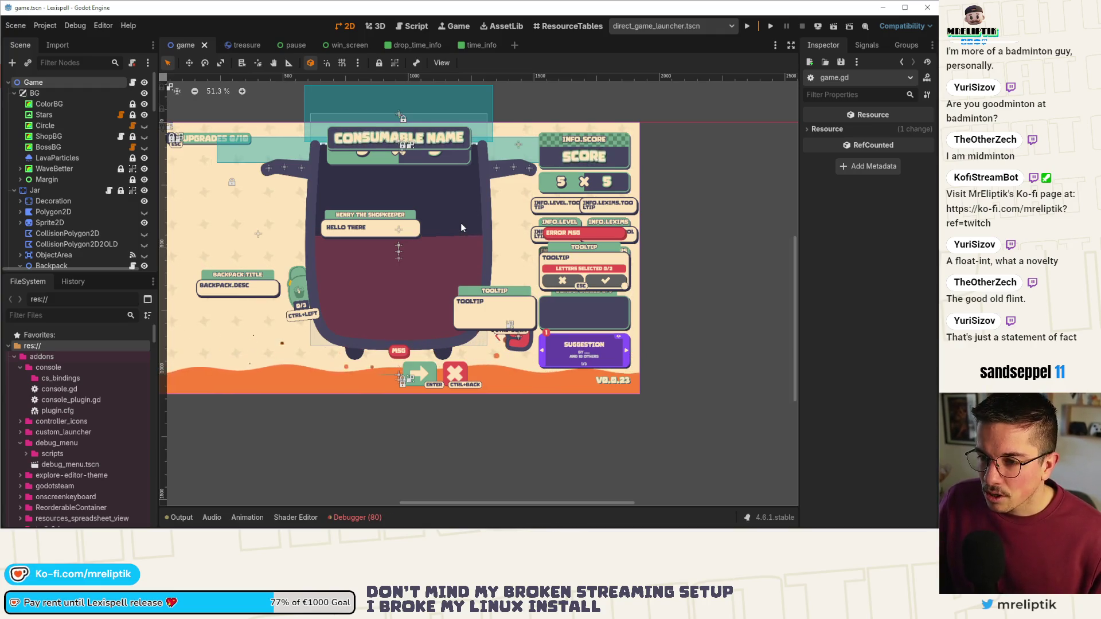
drag(359, 308, 457, 316)
scroll(421, 301, up, 2)
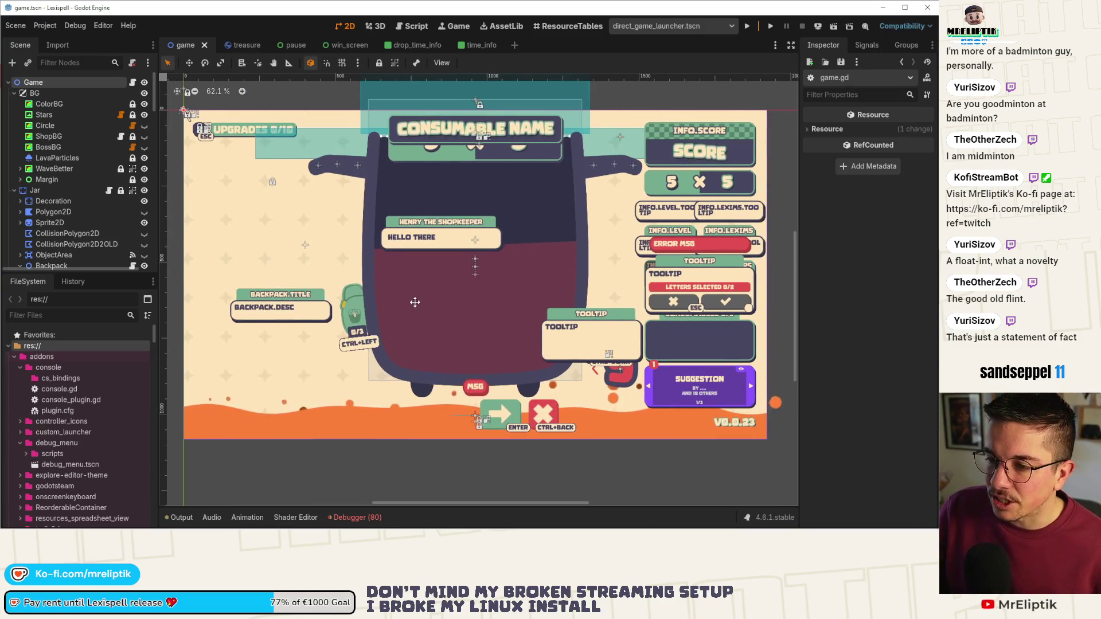
scroll(488, 230, up, 2)
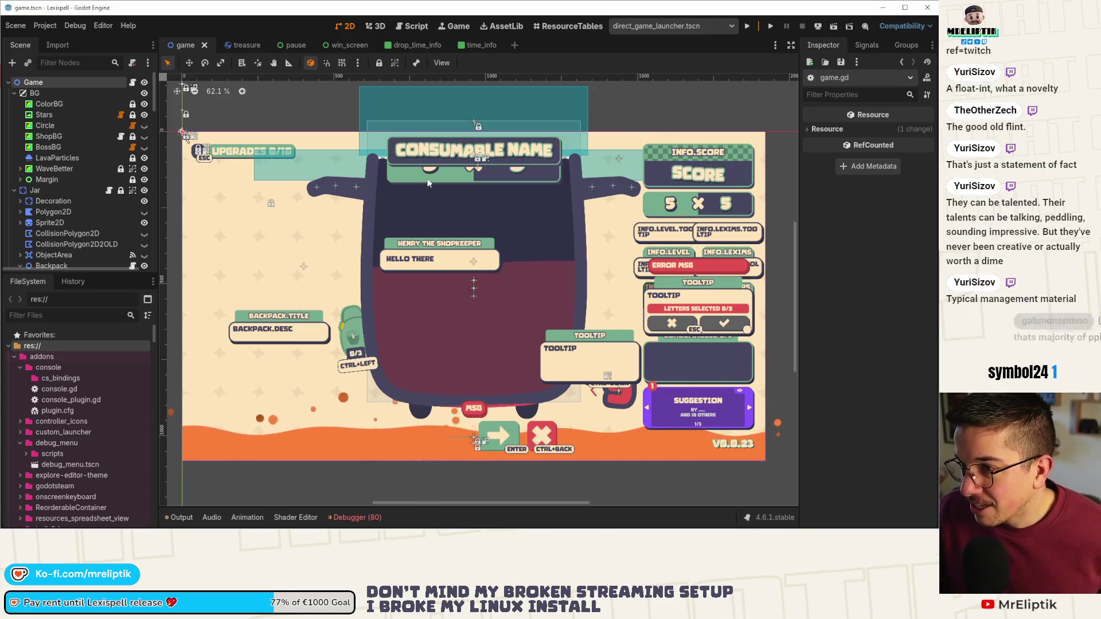
Step: Save the game scene and review the Debugger's Errors list of 80 GDScript warnings
mouse_move(310, 225)
mouse_down()
mouse_move(319, 221)
mouse_move(306, 218)
mouse_up()
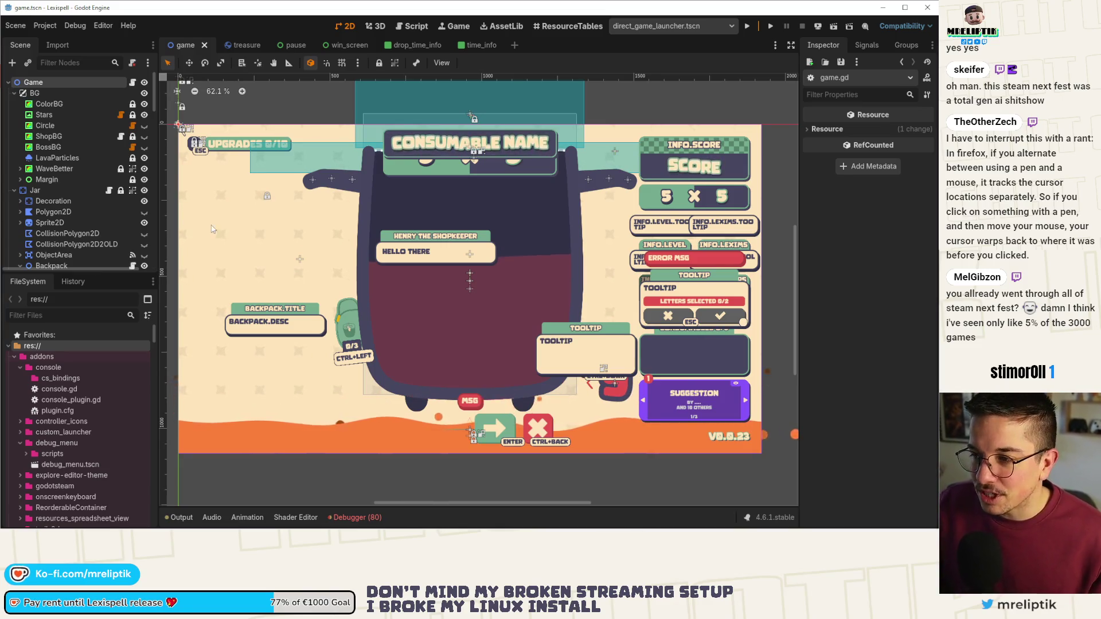
scroll(219, 246, down, 1)
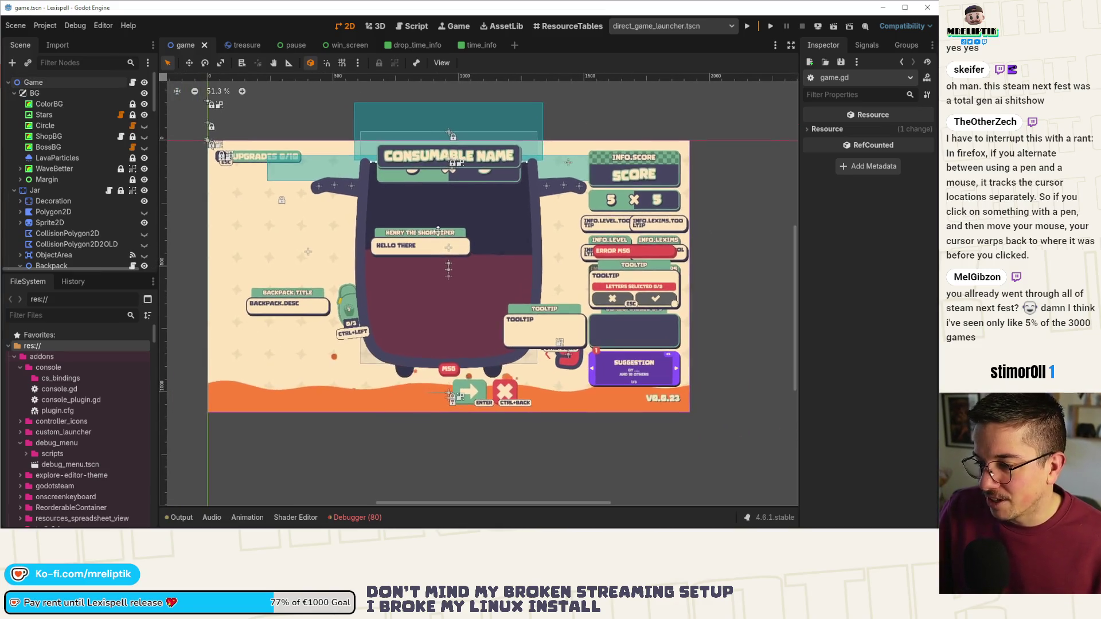
key(ctrl+s)
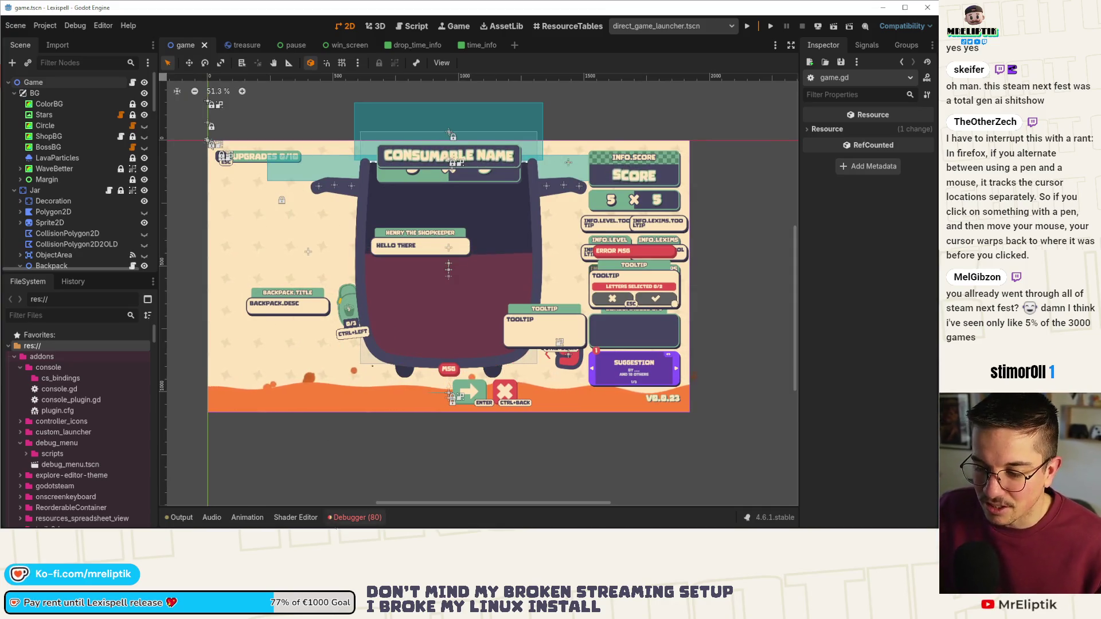
click(356, 518)
scroll(376, 483, down, 15)
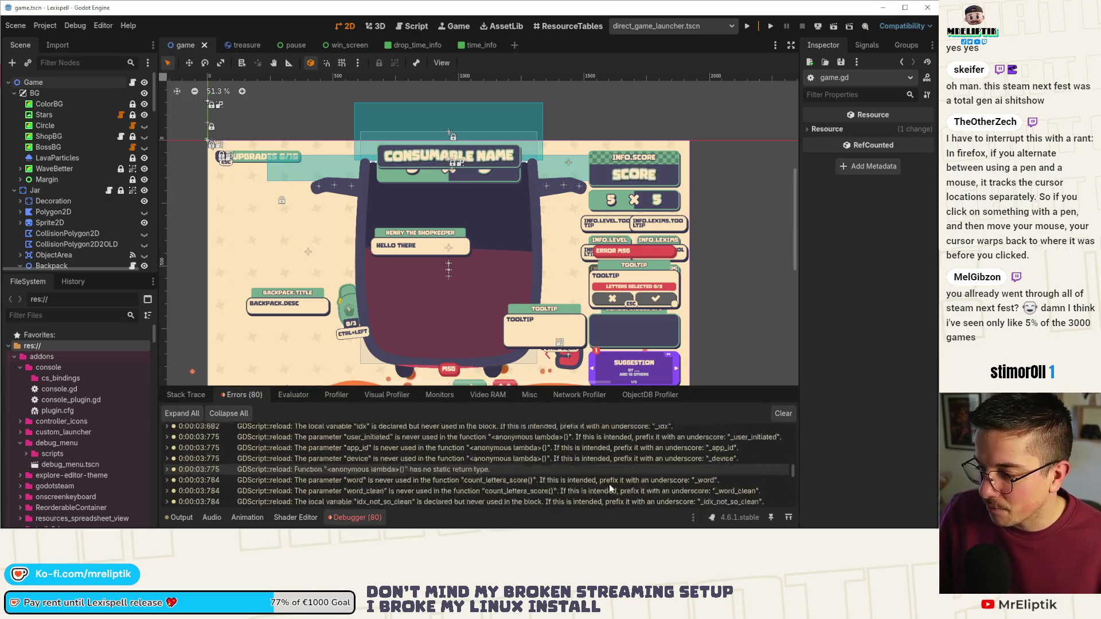
Step: Hide the Debugger error list and open the game scene's game.gd script
click(357, 519)
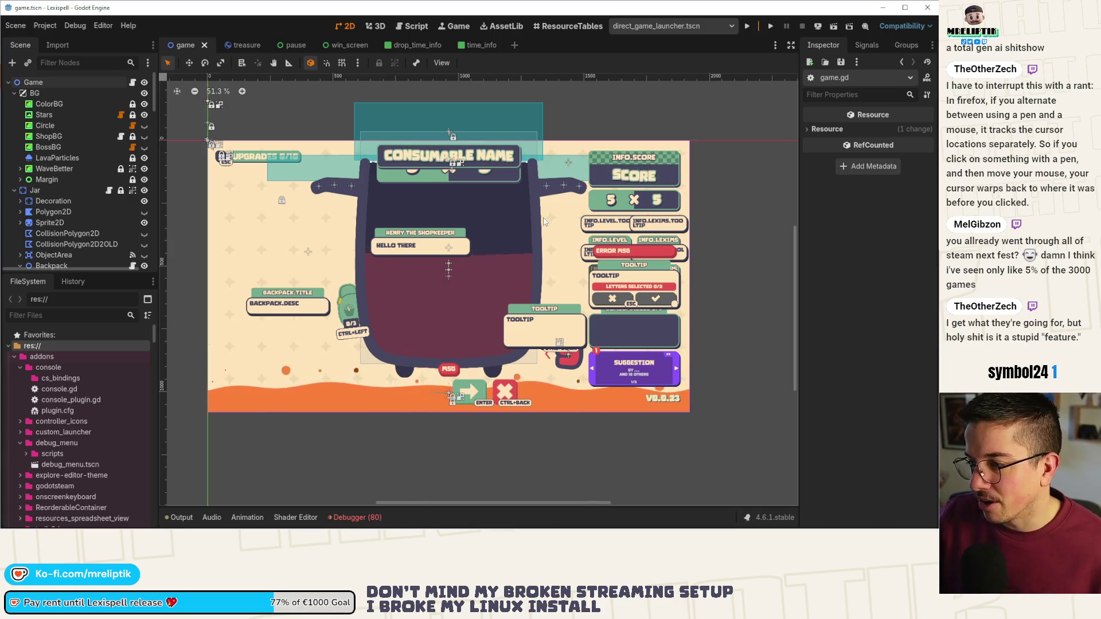
click(133, 82)
scroll(432, 310, down, 5)
scroll(432, 310, down, 5)
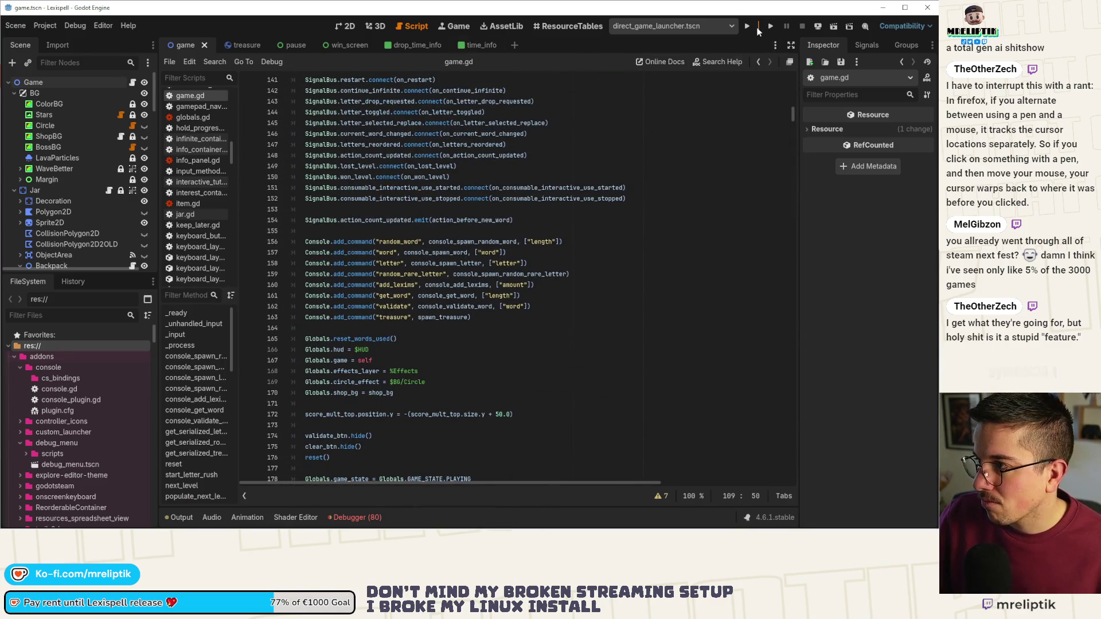
Step: Run the project past the supported inputs screen, then switch to the win_screen scene
click(762, 23)
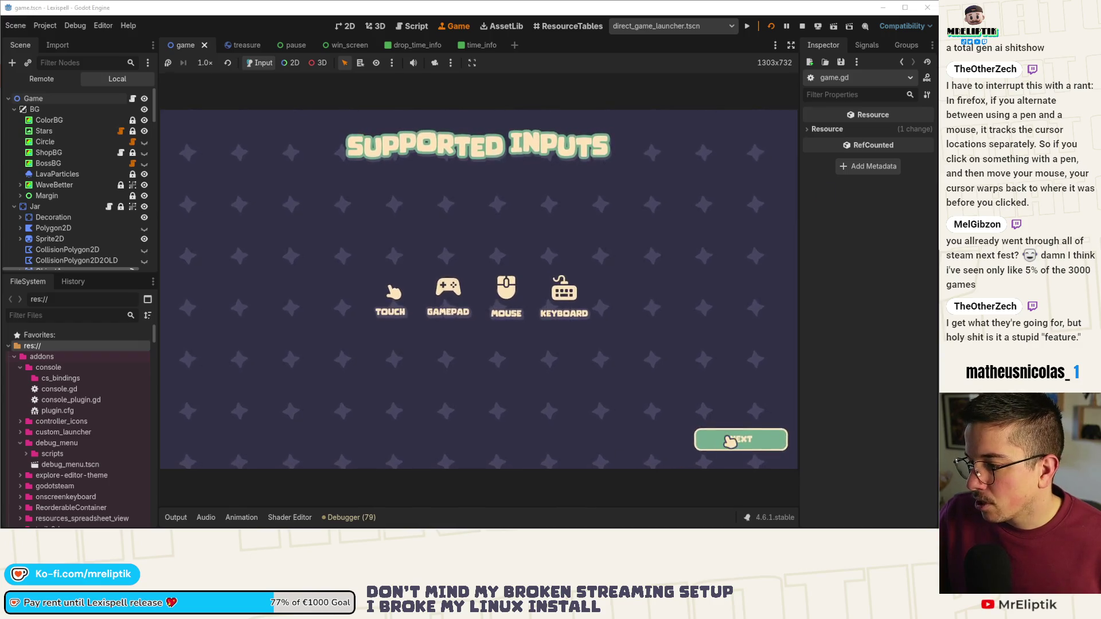
click(734, 439)
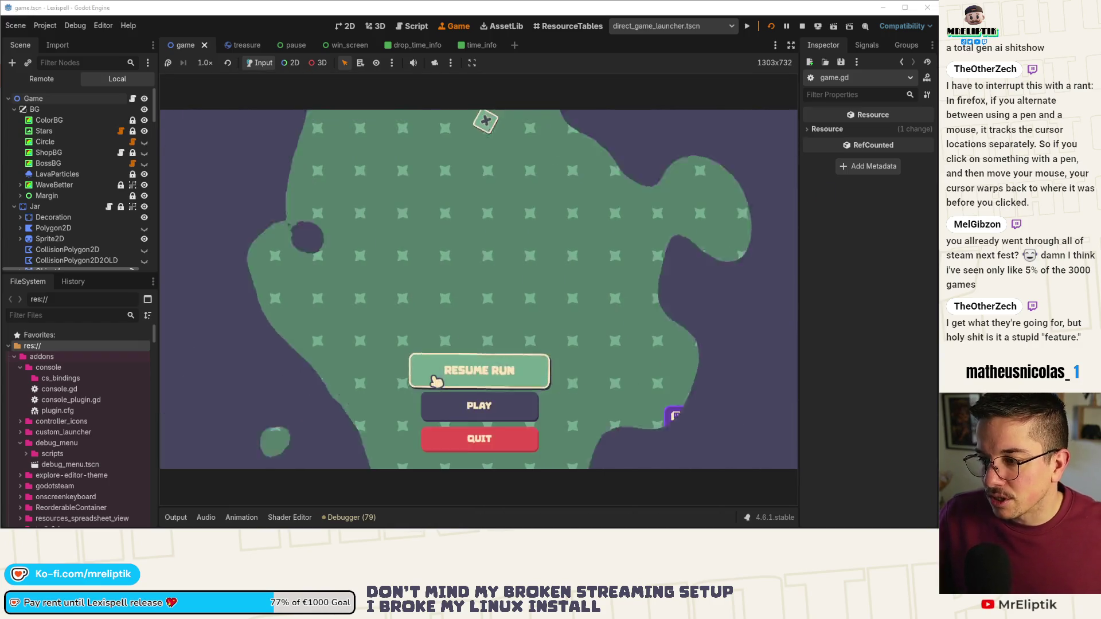
click(345, 27)
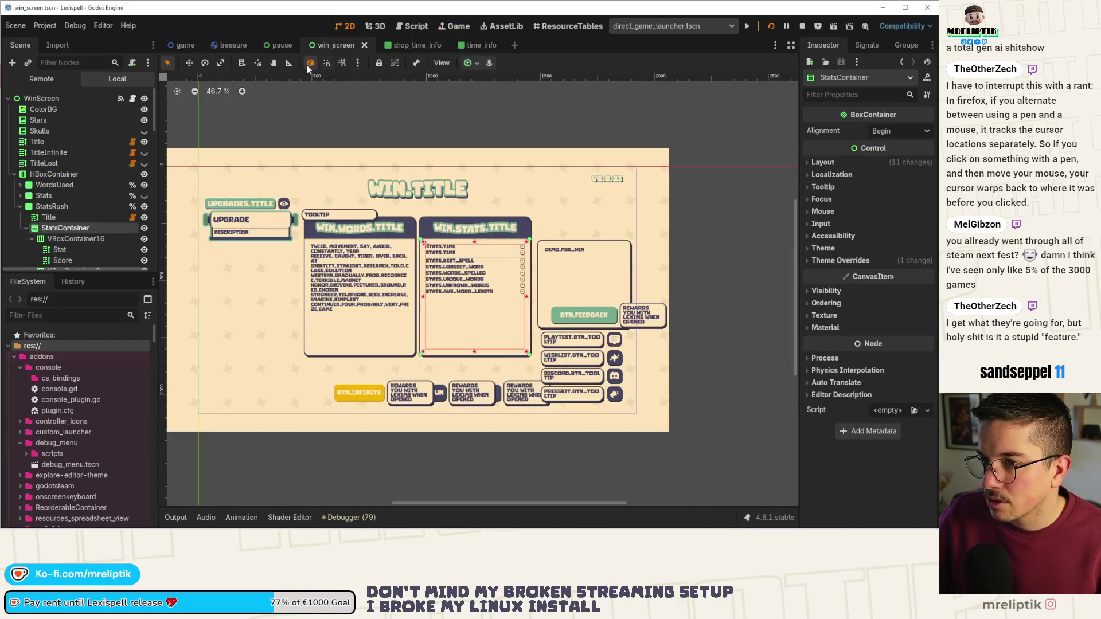
Step: Open the win screen's script and select the LeaderboardDisplay node in the scene tree
click(133, 99)
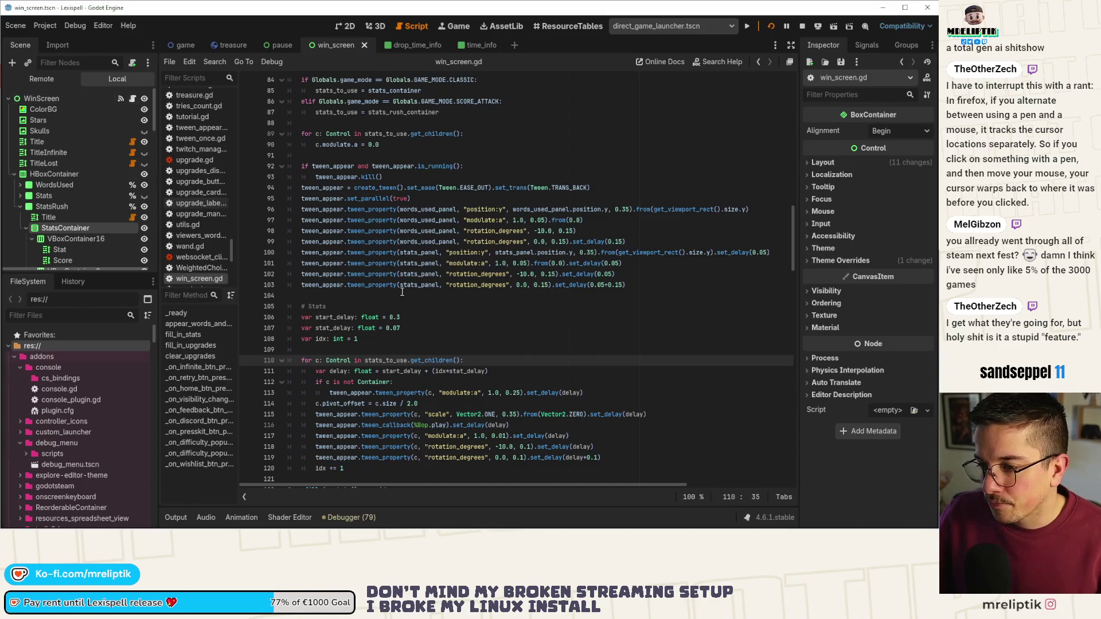
scroll(498, 304, up, 7)
scroll(34, 172, down, 3)
click(26, 166)
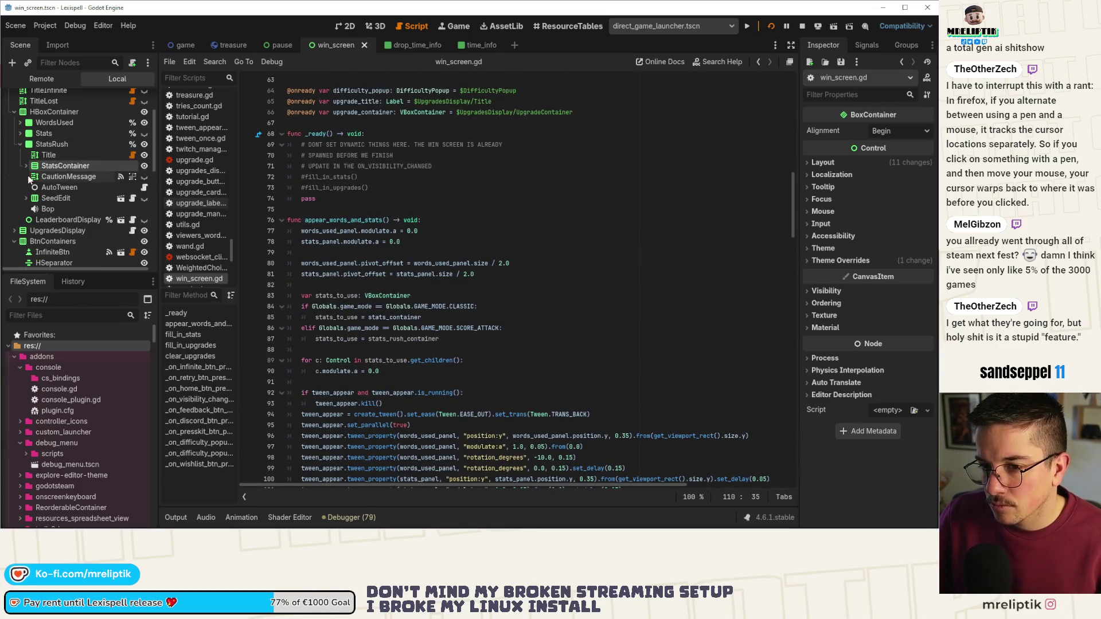
click(64, 219)
scroll(403, 274, up, 15)
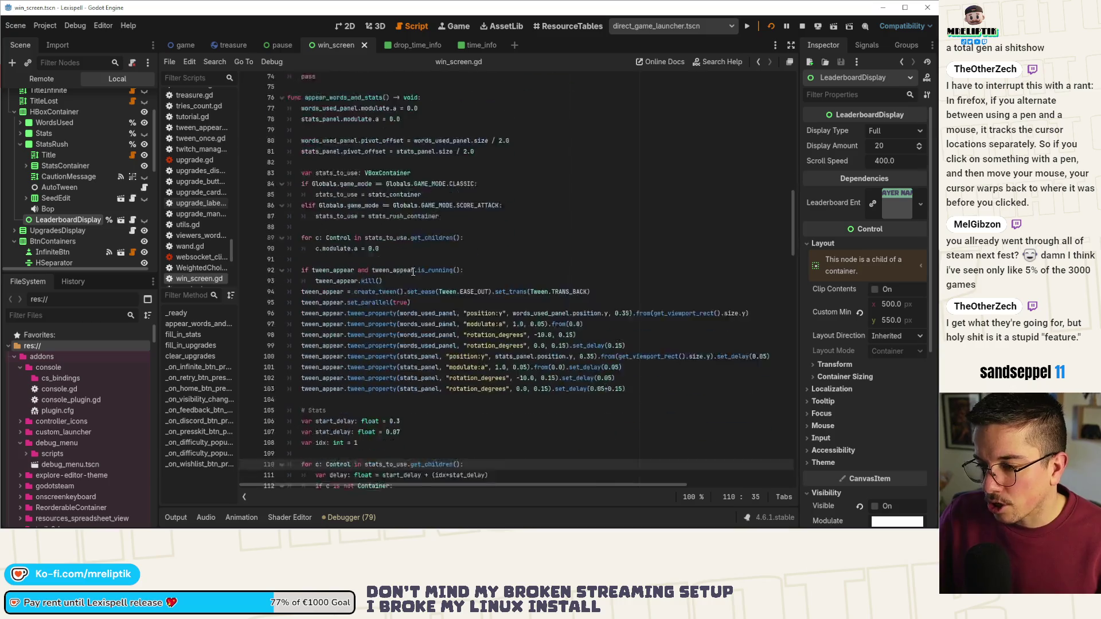
scroll(403, 274, up, 4)
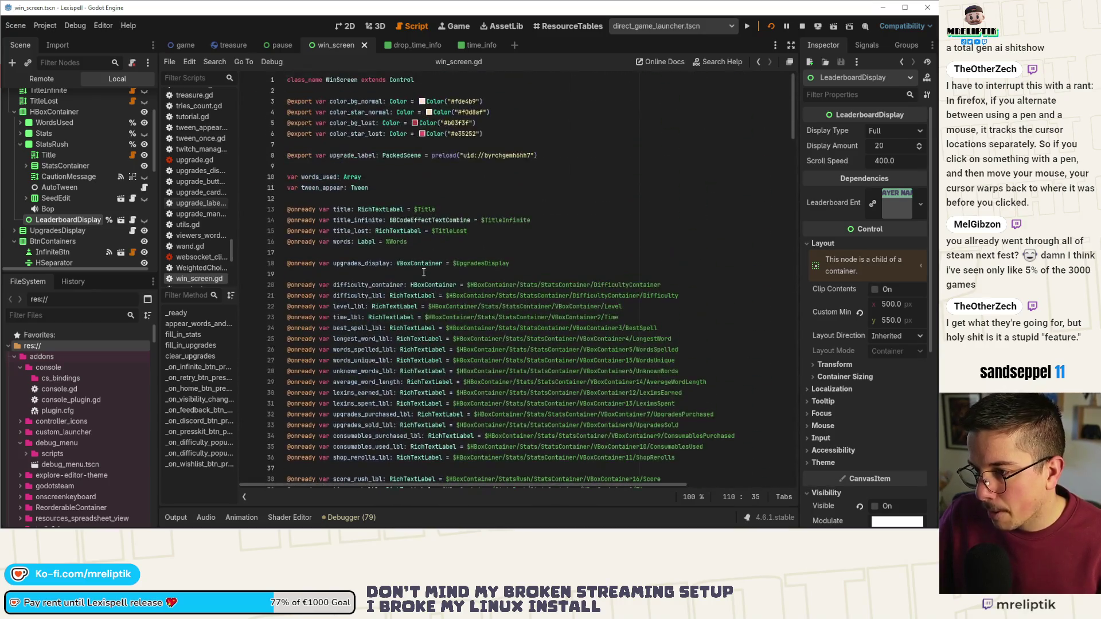
scroll(371, 233, down, 7)
Step: Search win_screen.gd for leaderboard_display usages and select the leaderboard setup lines 196–198
double_click(361, 359)
key(ctrl+f)
click(652, 498)
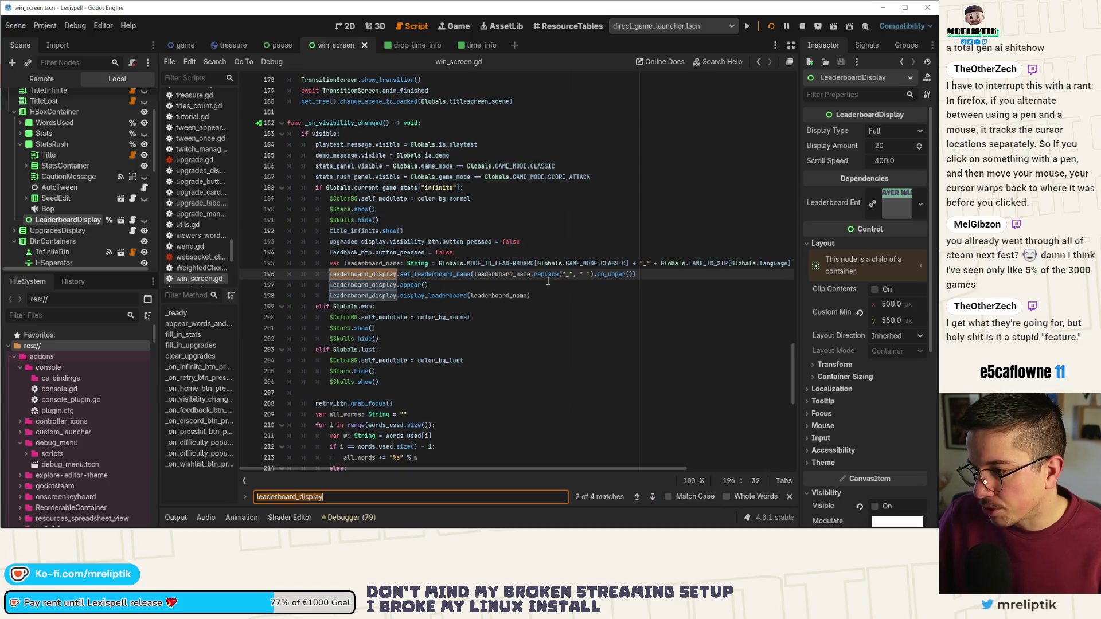
double_click(501, 275)
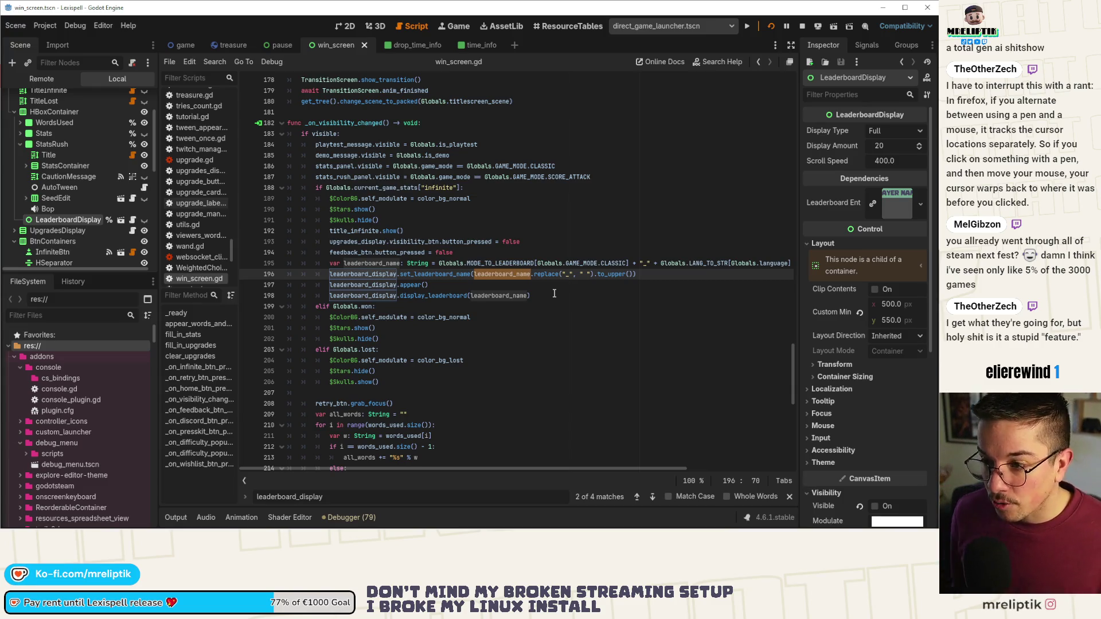
key(Down)
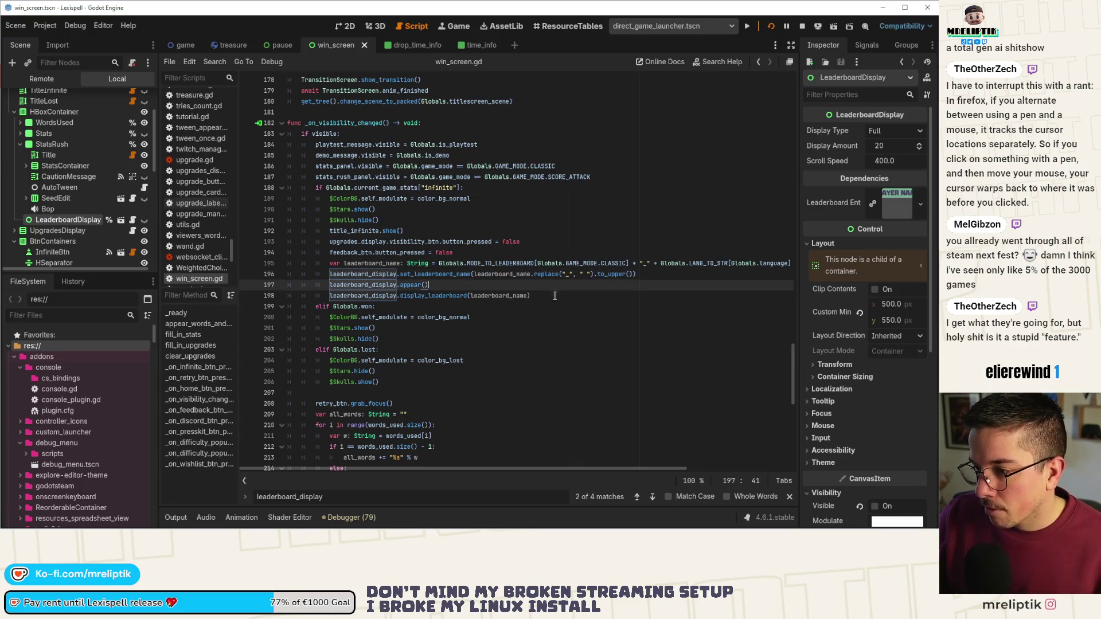
drag(535, 295, 338, 275)
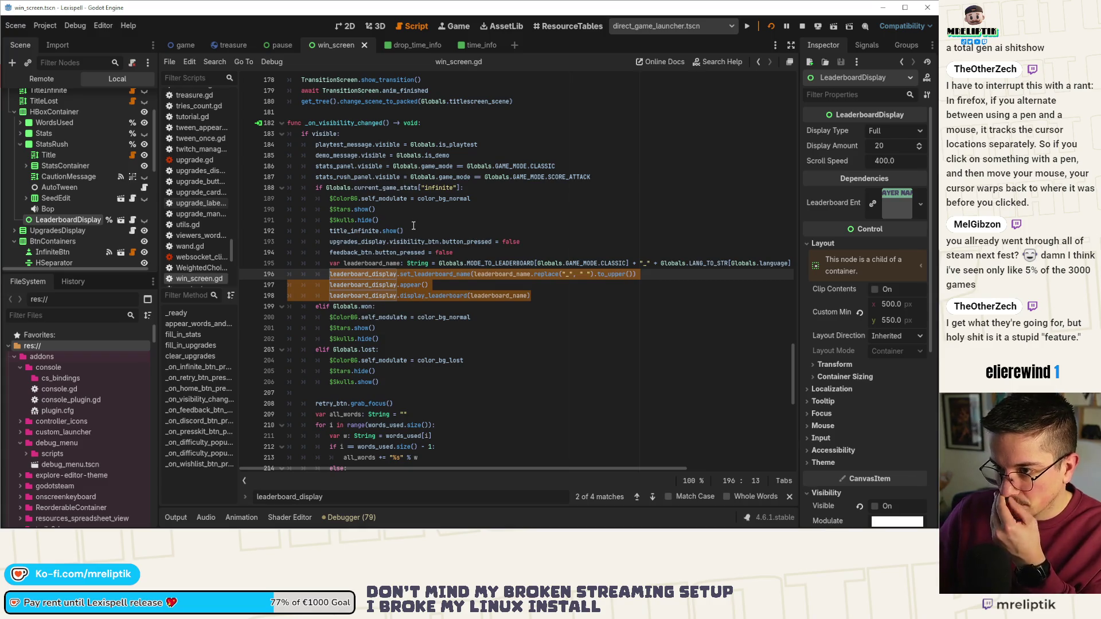
Step: Check the won branch's colour line, then open leaderboard_display.gd at its appear() function
mouse_move(419, 248)
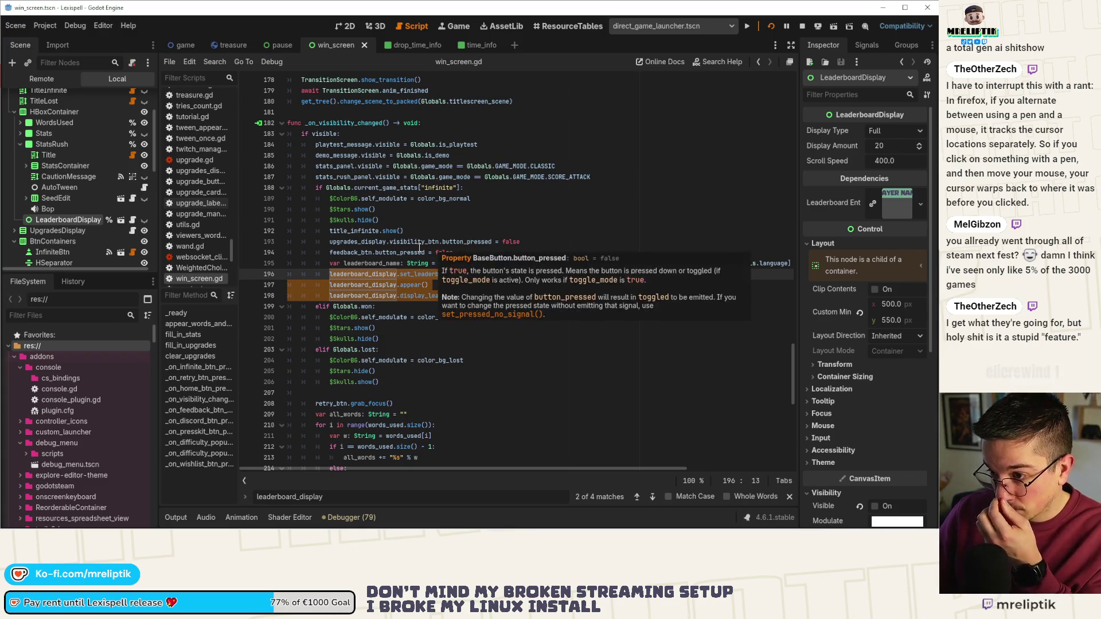
click(403, 316)
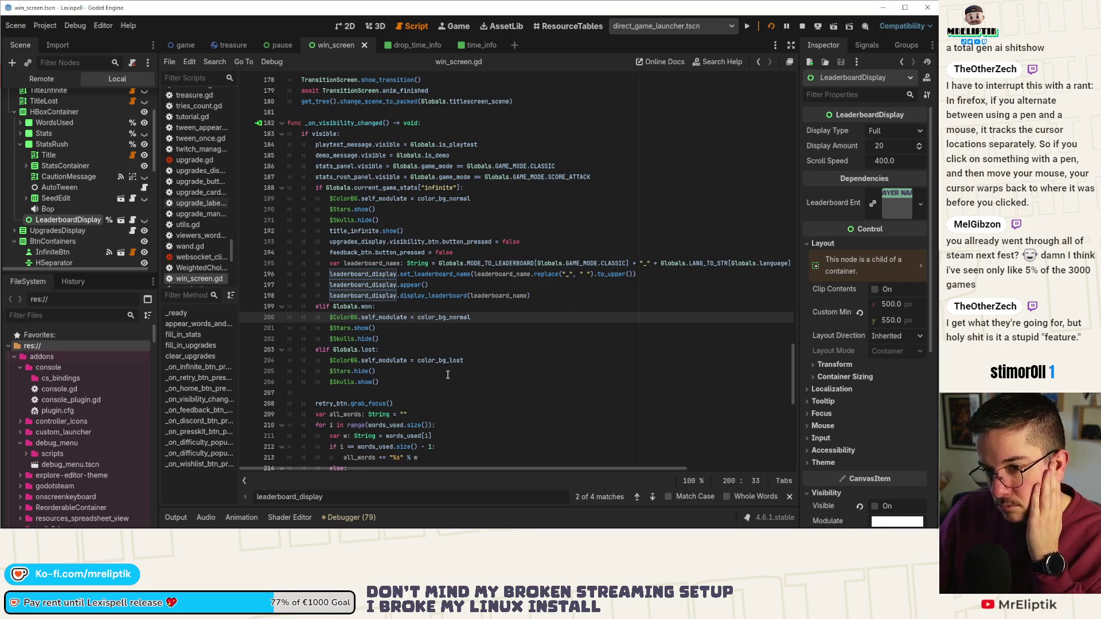
click(133, 222)
click(194, 334)
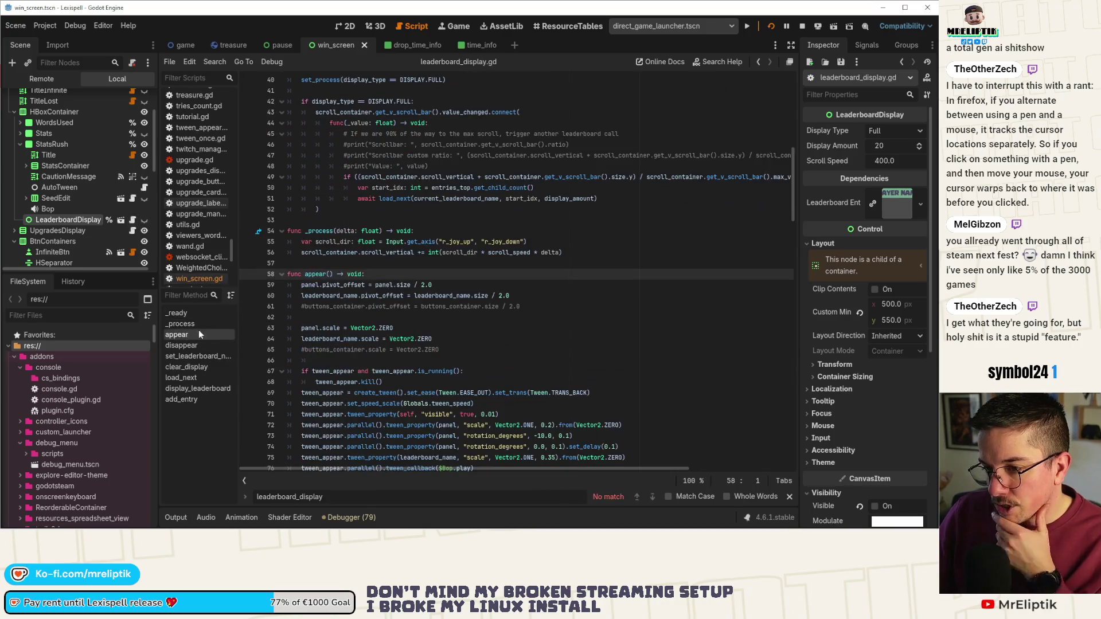
Step: Paste the three leaderboard display lines below the won condition in win_screen.gd
scroll(401, 291, down, 2)
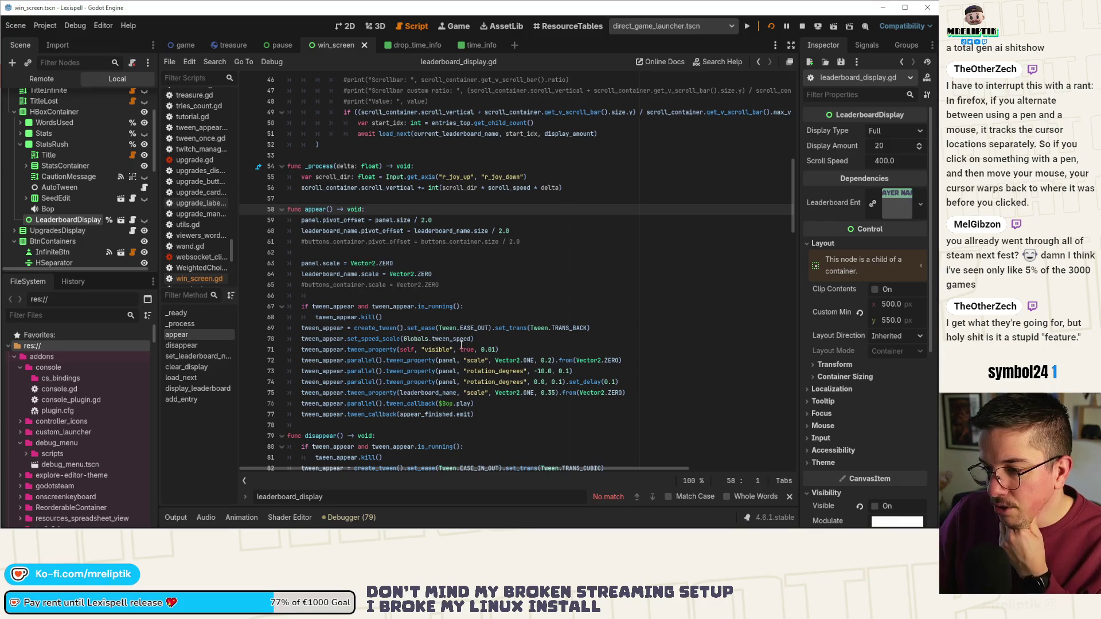
scroll(116, 110, up, 2)
click(133, 99)
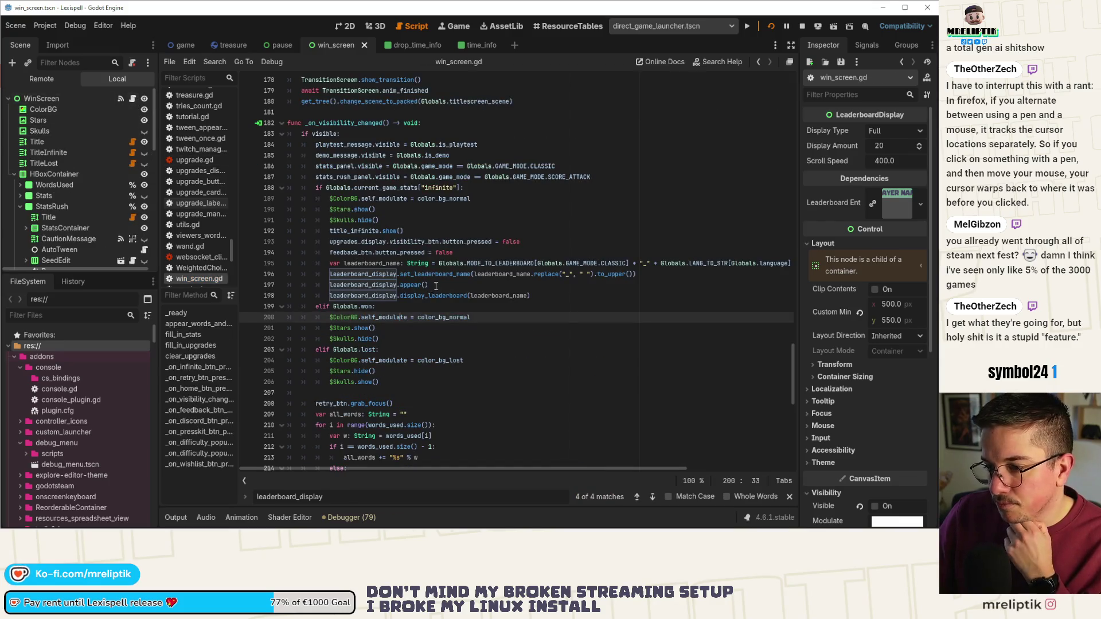
mouse_move(427, 300)
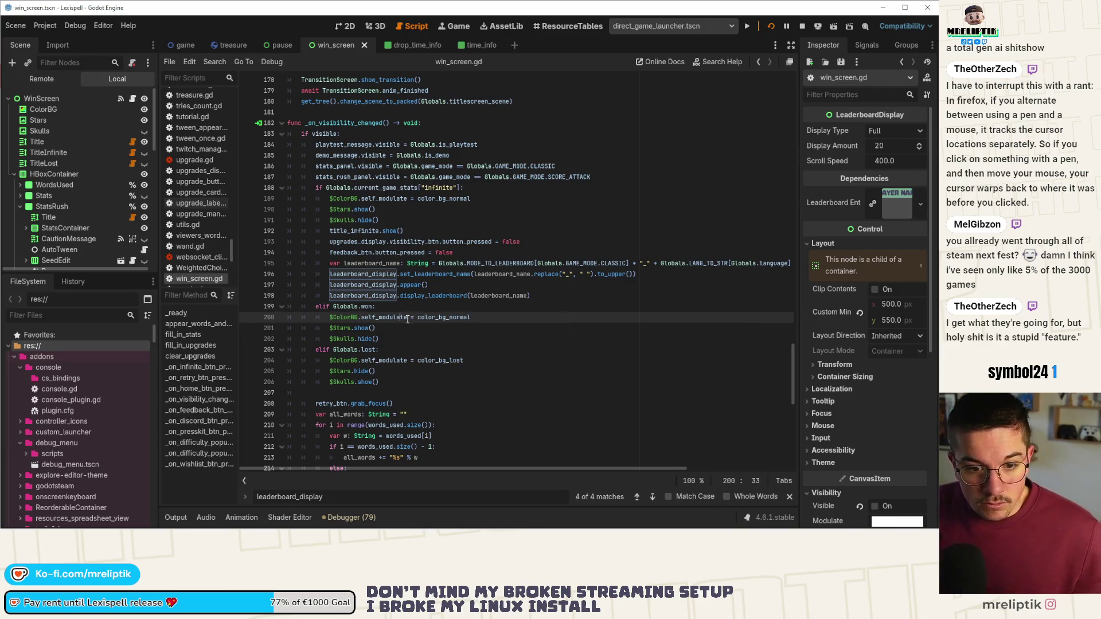
click(448, 378)
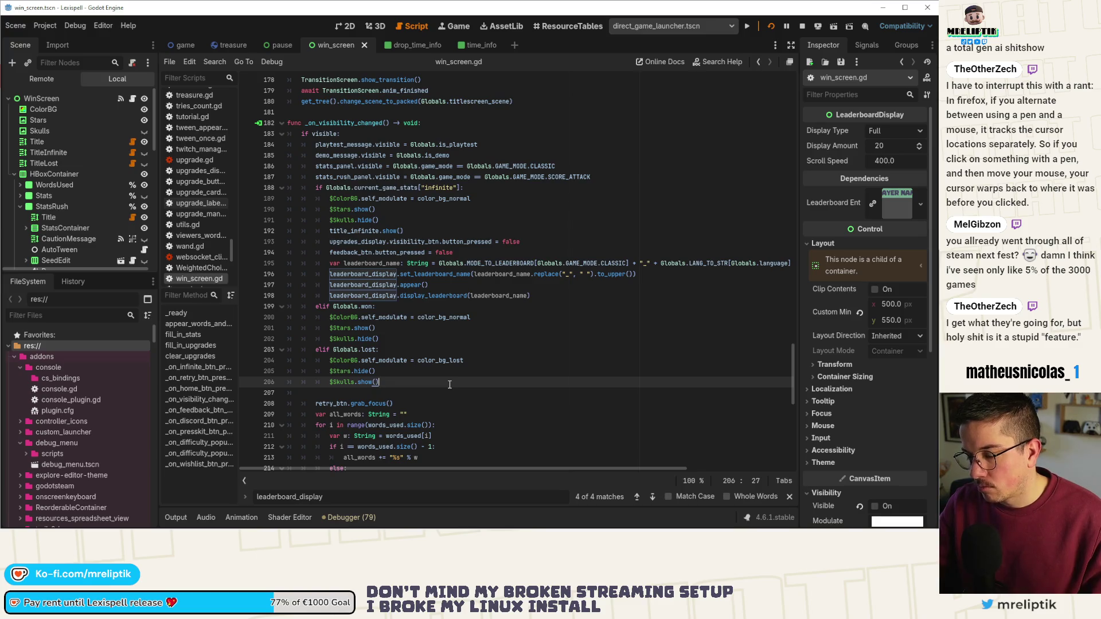
click(430, 342)
click(448, 309)
key(Return)
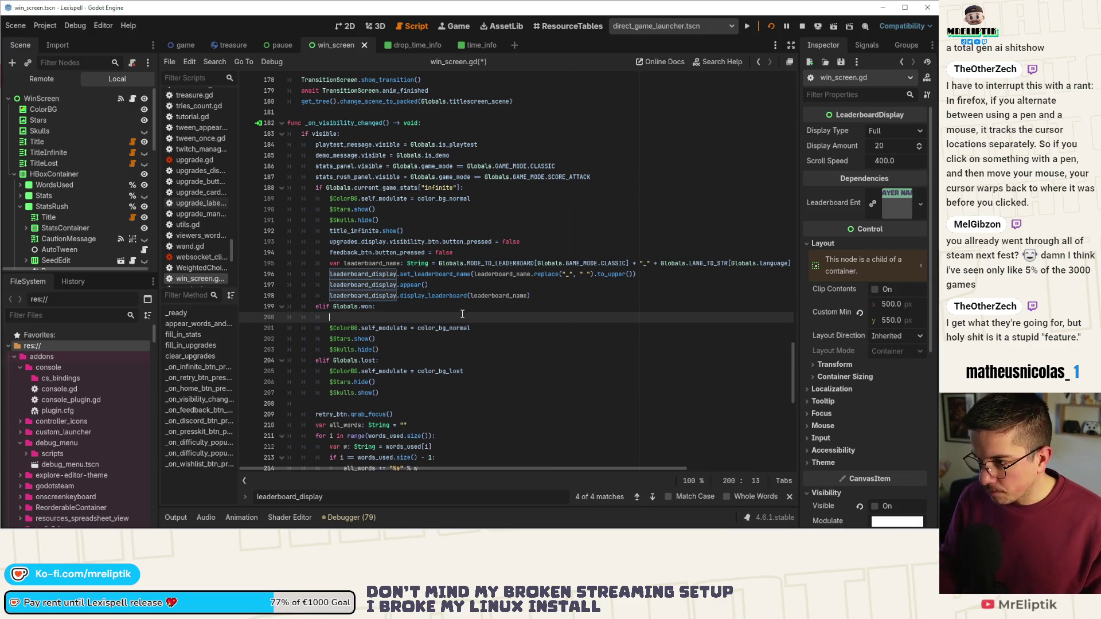
key(Return)
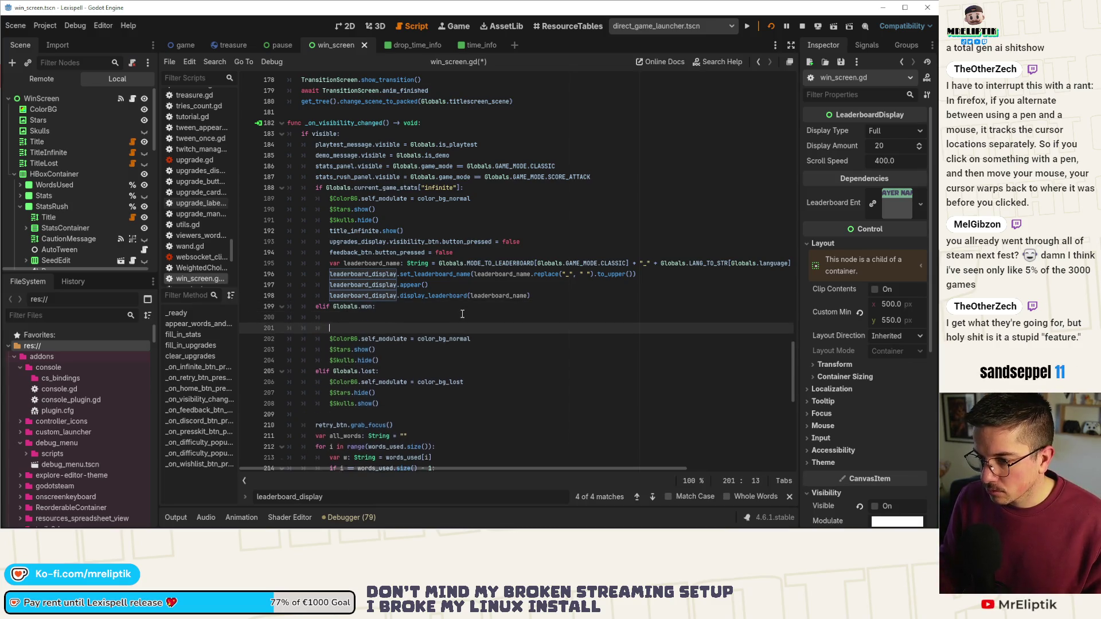
text(leaderboard_display.set_leaderboard_name(leaderboard_name.replace("_", " ").to_upper()) 			leaderboard_display.appear() 			leaderboard_display.display_leaderboard(leaderboard_name))
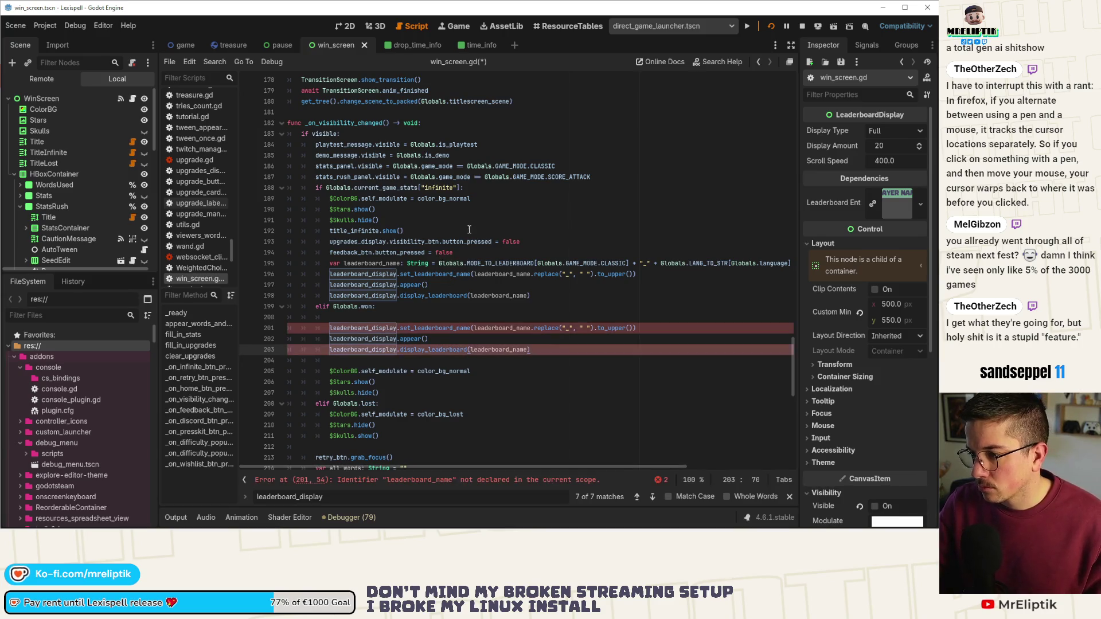
Step: Copy the leaderboard name declaration into the won branch at line 200
drag(329, 263, 793, 264)
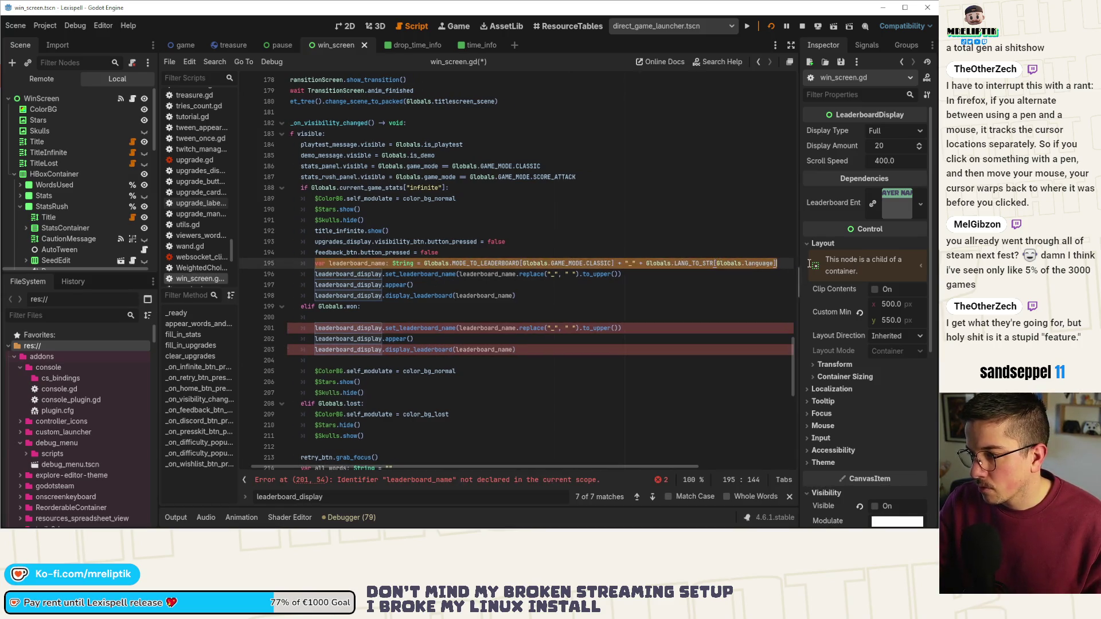
key(ctrl+c)
key(Down)
key(Down)
key(Down)
key(ctrl+v)
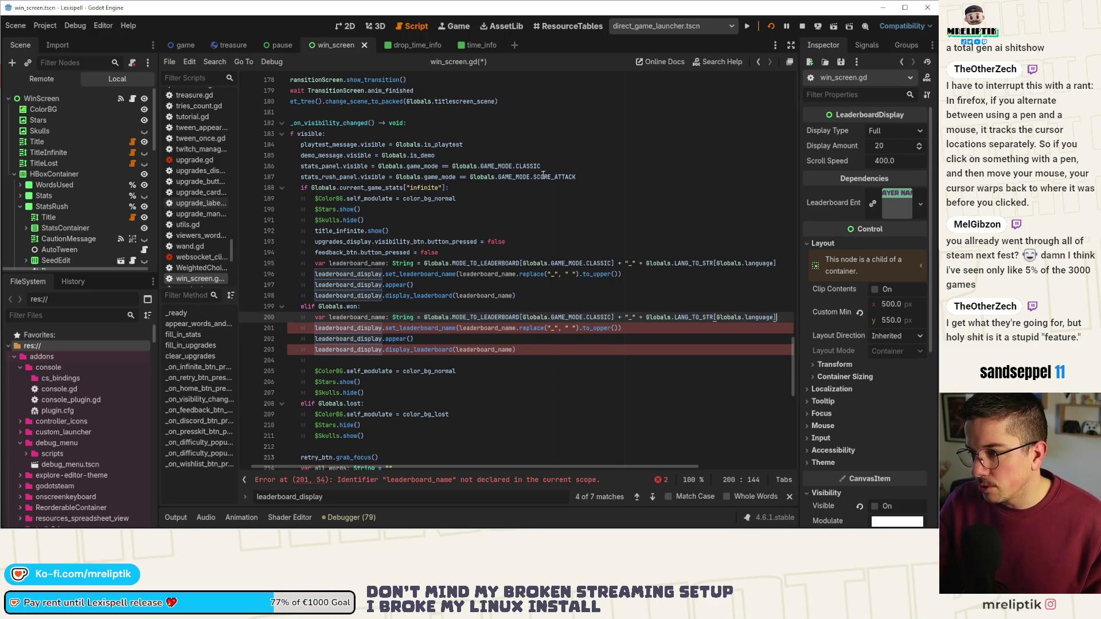
Step: Wrap the four leaderboard lines in 'if Globals.game_mode == Globals.GAME_MODE.SCORE_ATTACK' and save
mouse_move(576, 177)
mouse_down()
mouse_move(303, 178)
mouse_move(405, 180)
mouse_up()
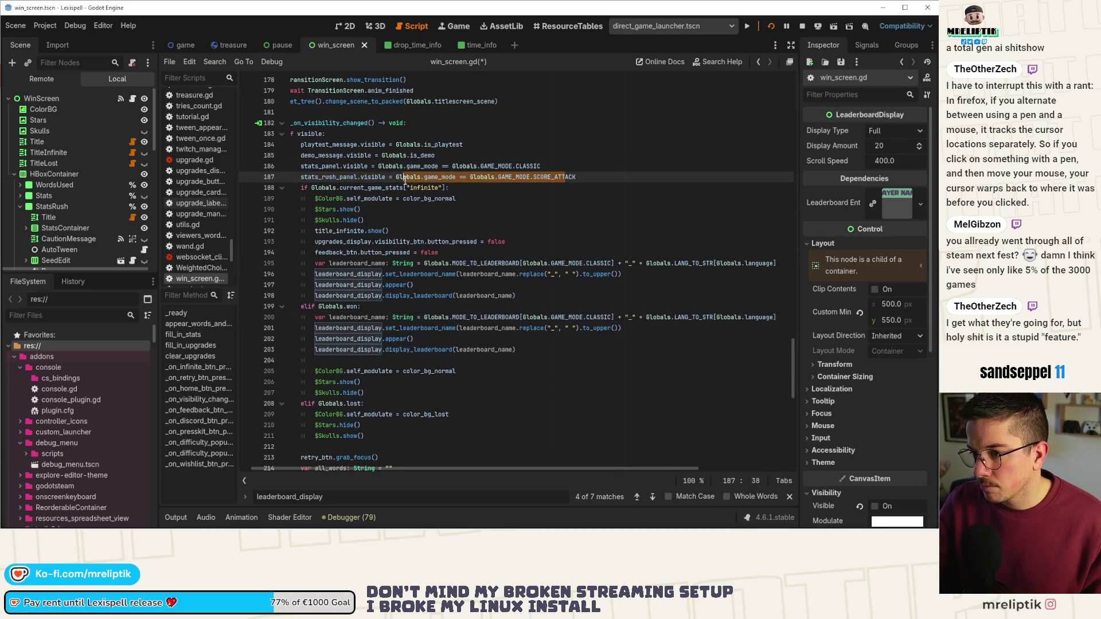
click(378, 310)
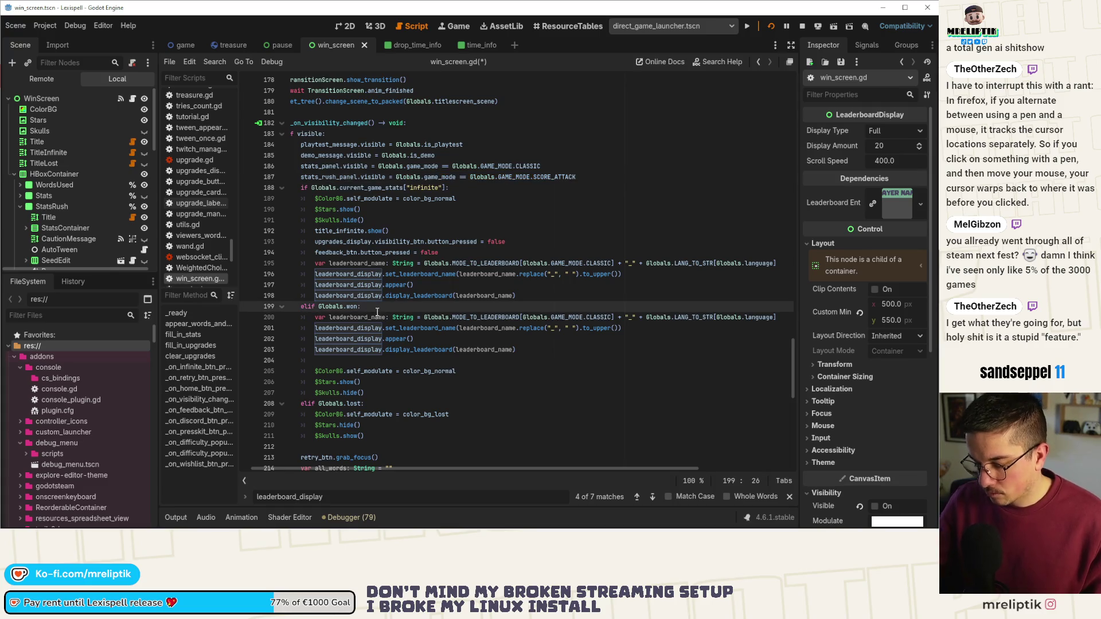
key(Return)
text(if Globals.game_mode == Globals.GAME_MODE.SCORE_ATT)
key(Return)
drag(307, 325, 519, 361)
key(Tab)
click(402, 380)
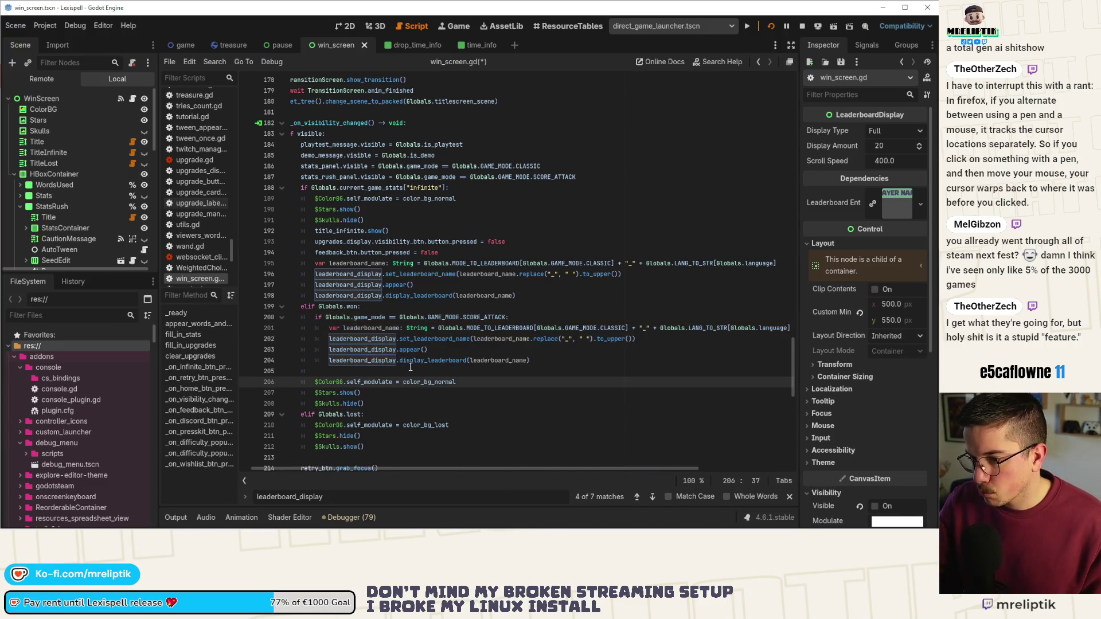
key(ctrl+s)
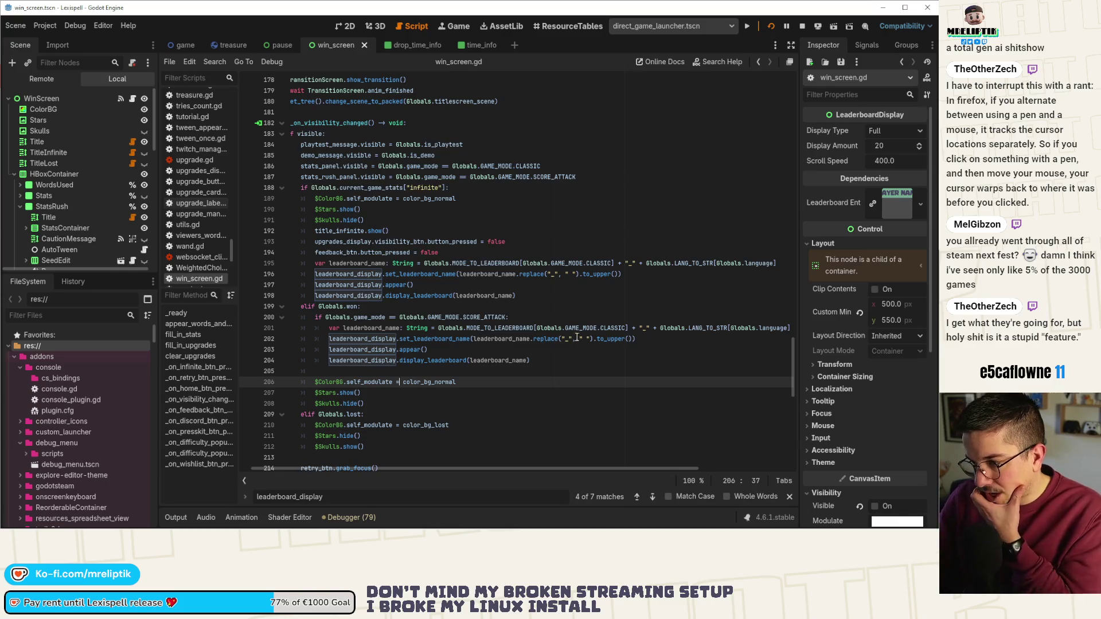
Step: Change the leaderboard mode from CLASSIC to SCORE_ATTACK, save, and run the game
double_click(613, 328)
text(LETT)
key(BackSpace)
key(BackSpace)
key(BackSpace)
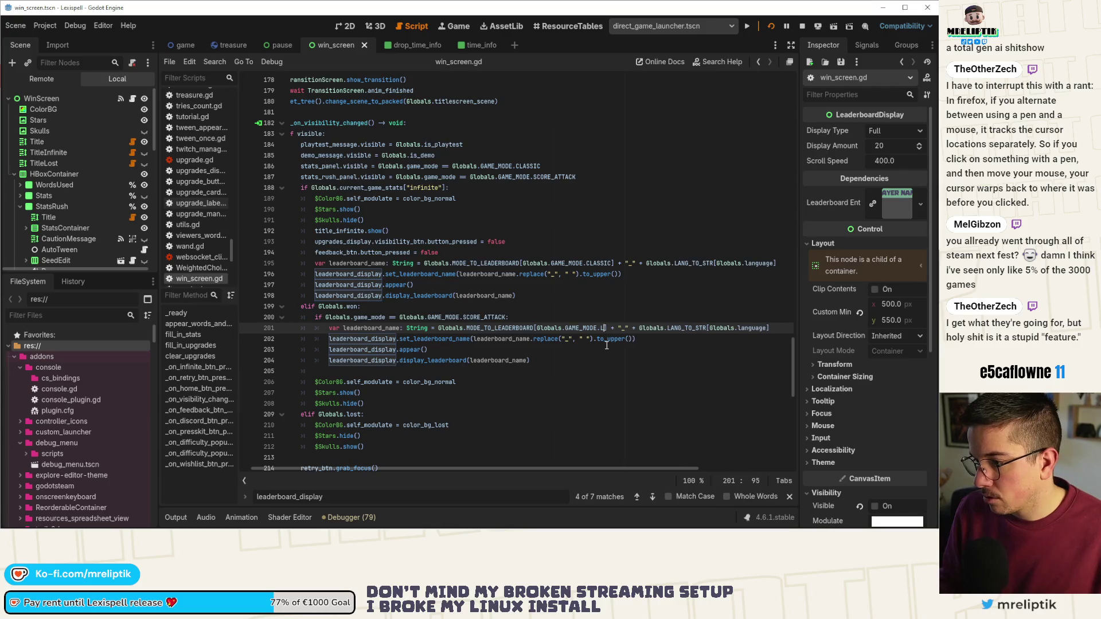
click(633, 348)
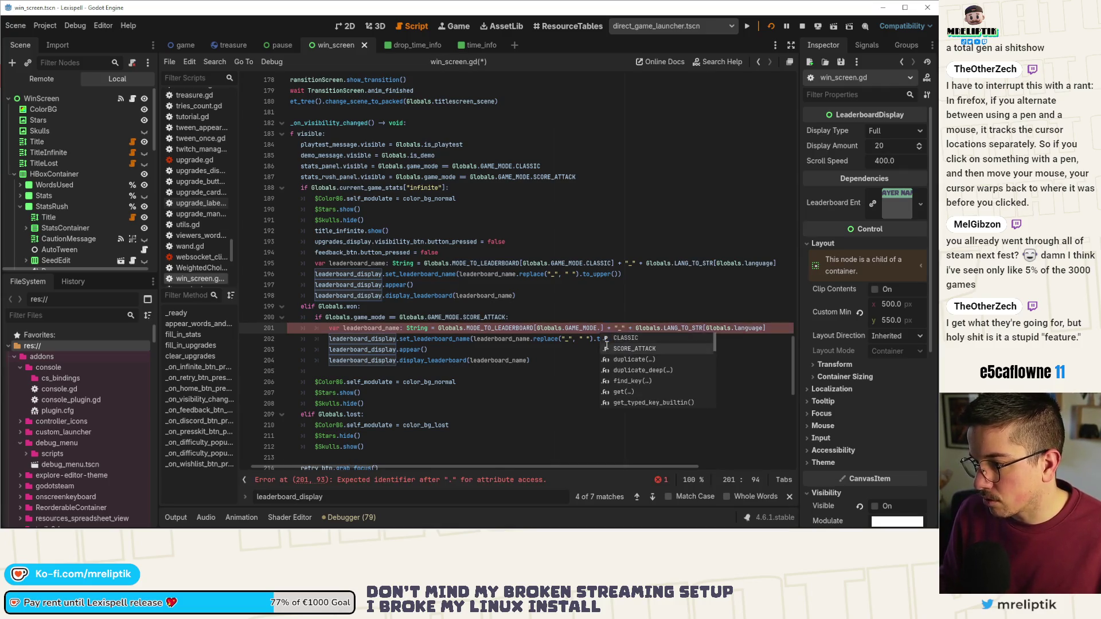
key(ctrl+s)
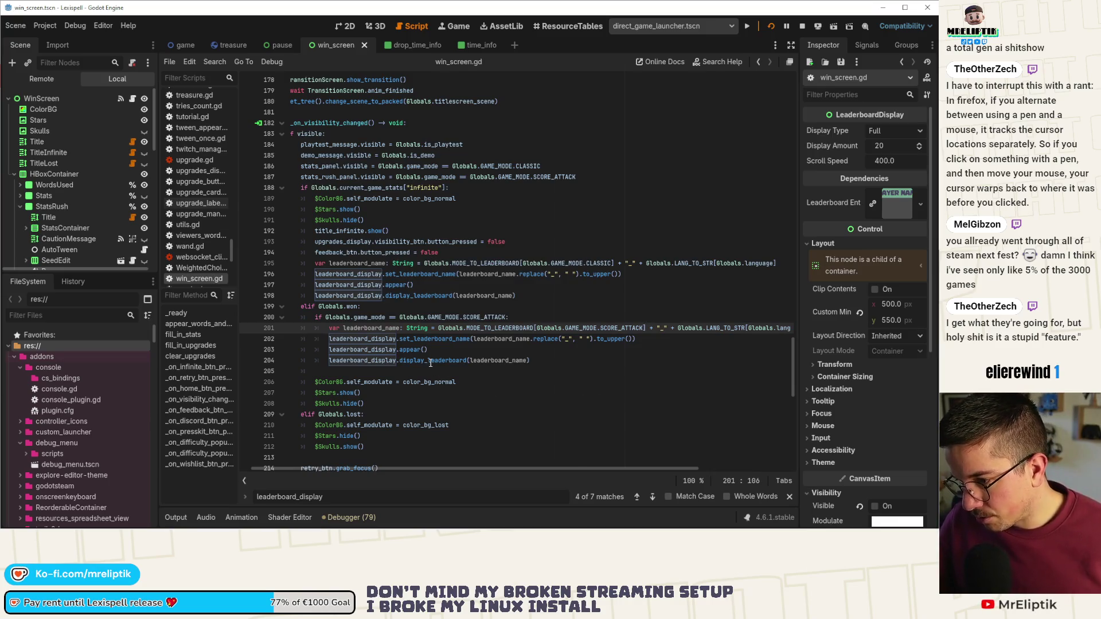
click(459, 33)
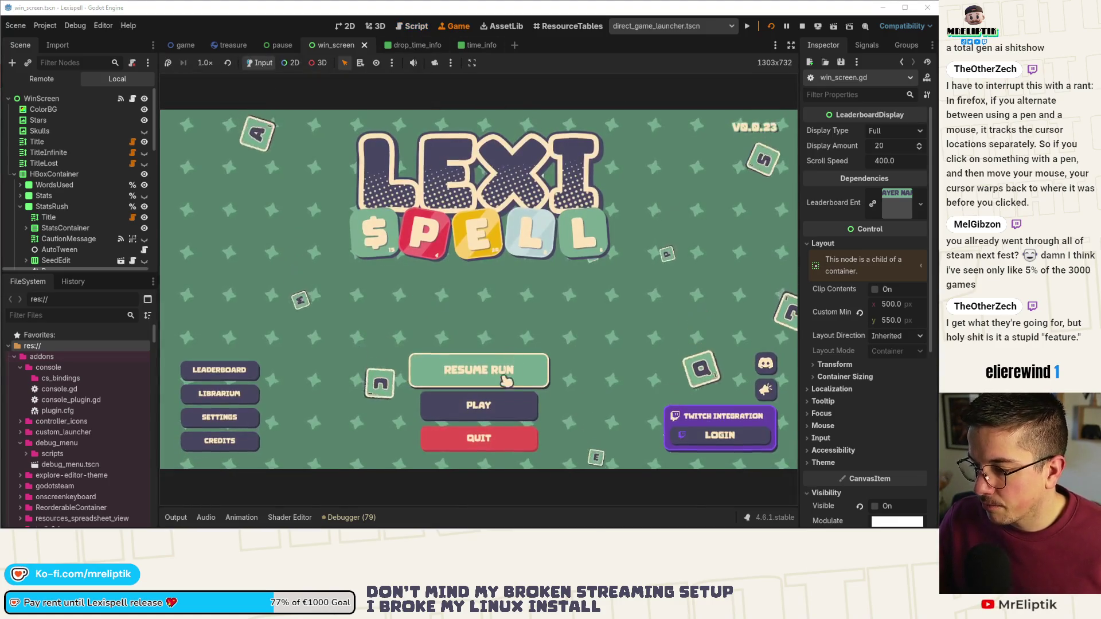
Step: Start a Letter Rush game from the title screen and pause it
click(484, 406)
click(483, 406)
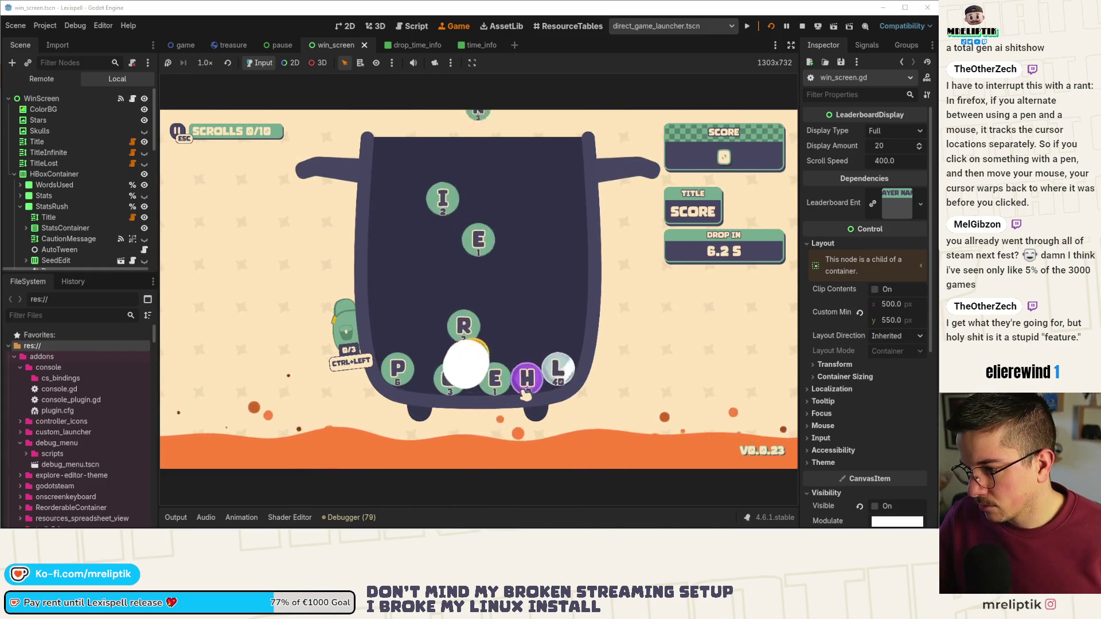
key(Escape)
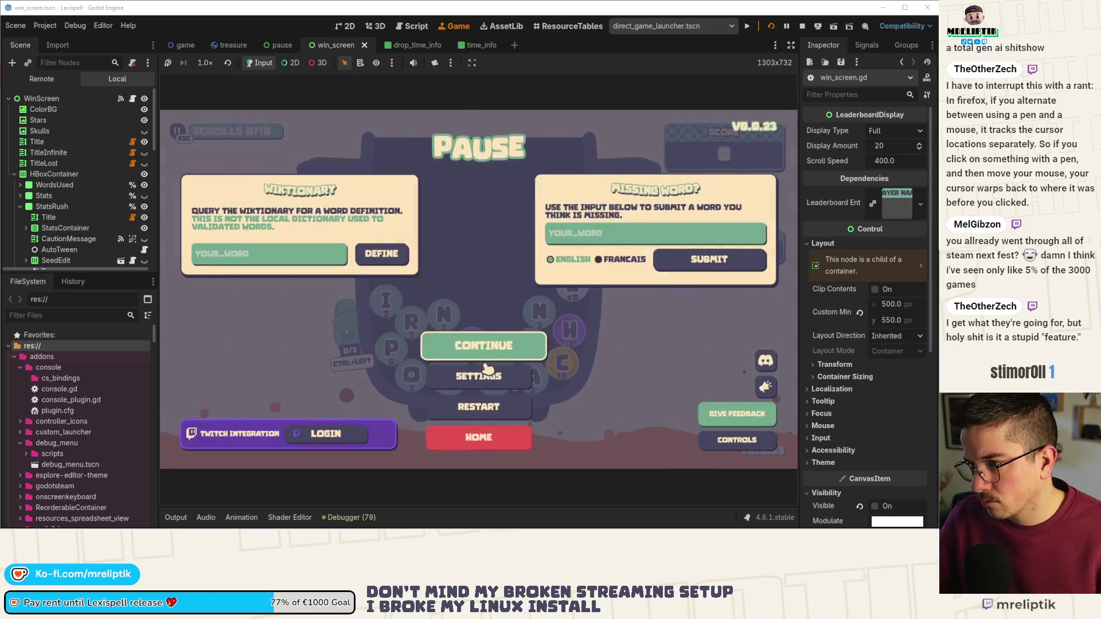
Step: Set TimeInfo to expand horizontally in its container and save time_info.tscn
click(479, 45)
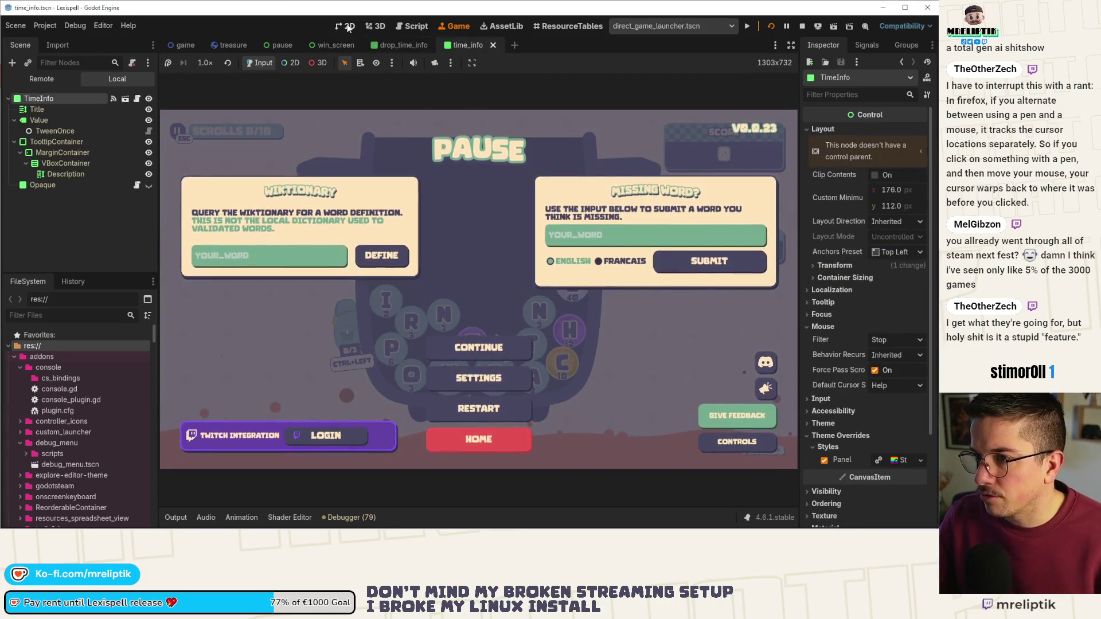
click(347, 27)
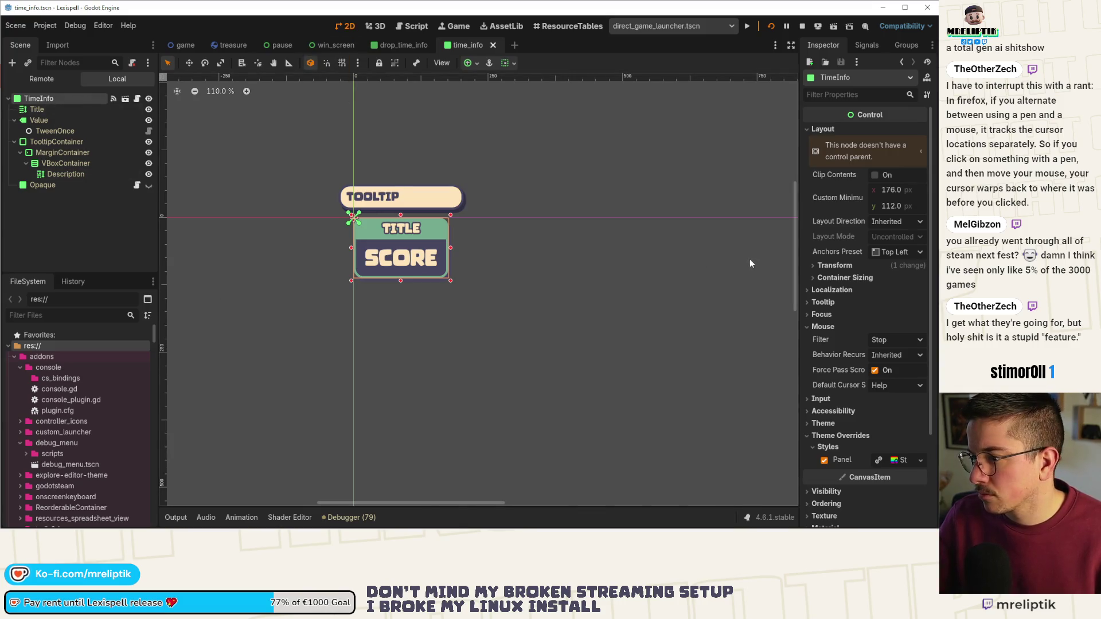
scroll(823, 315, down, 3)
scroll(868, 256, up, 3)
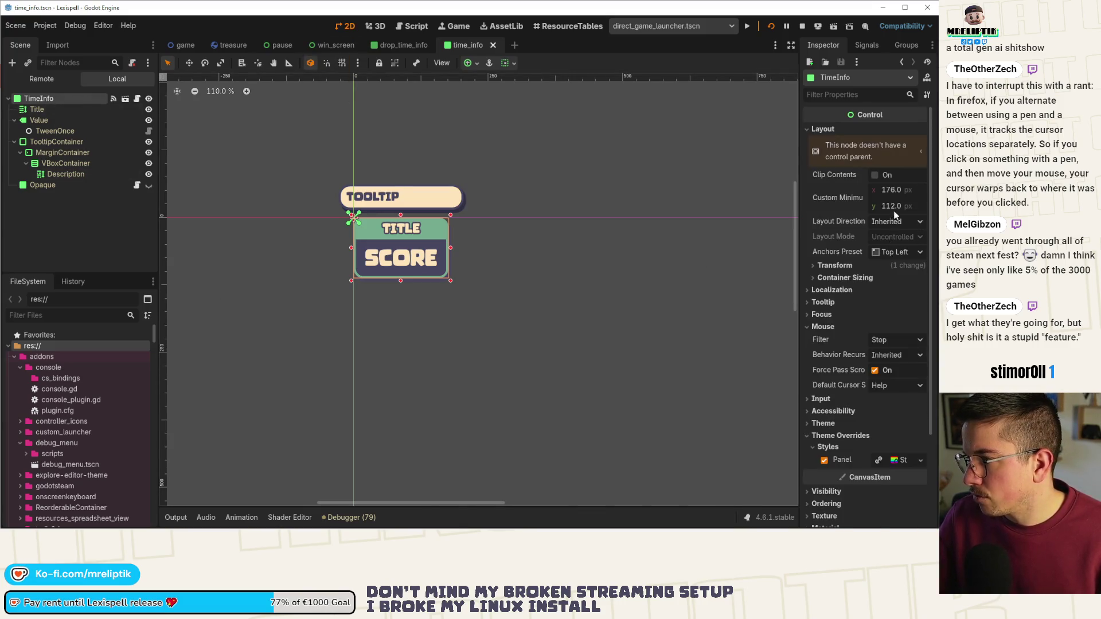
click(843, 279)
click(878, 306)
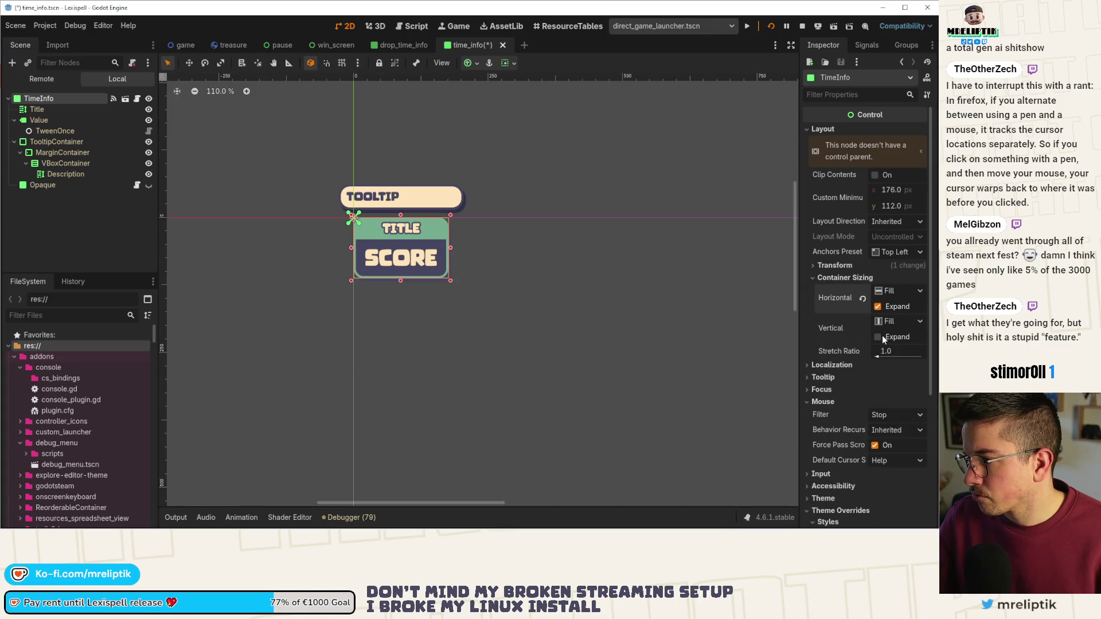
key(ctrl+s)
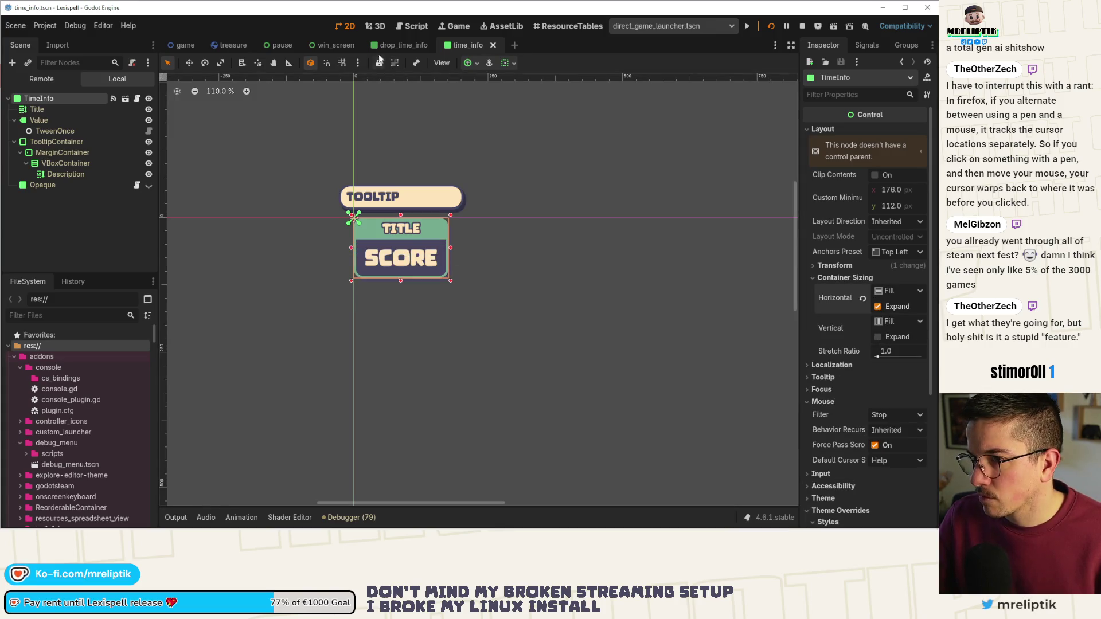
Step: Recheck the running game, then open drop_time_info.gd from the DropTimeInfo node
click(459, 25)
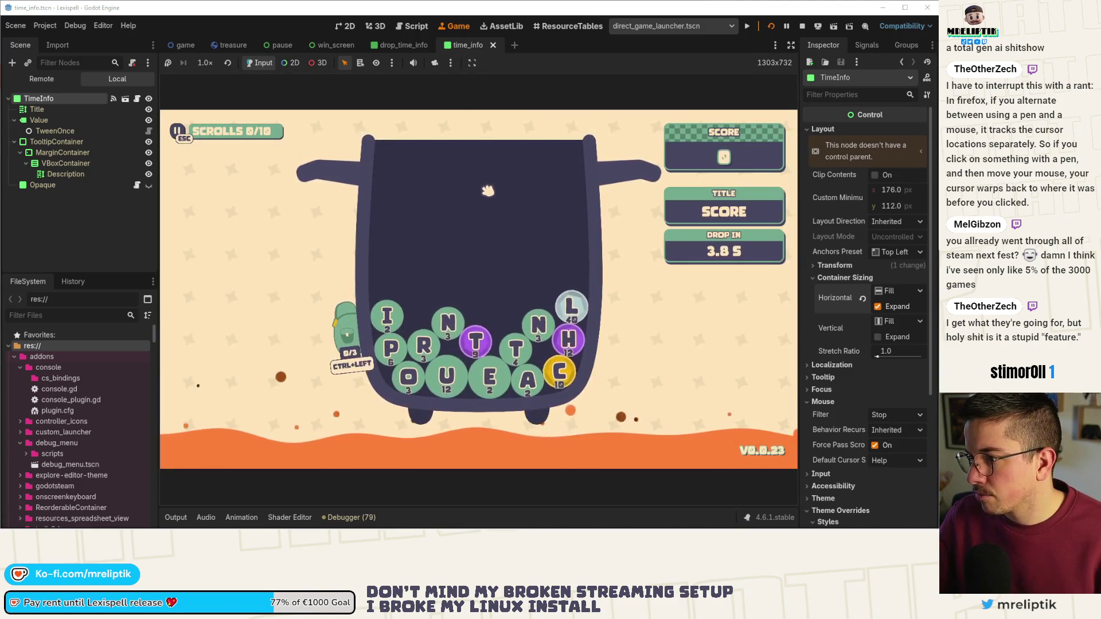
key(Escape)
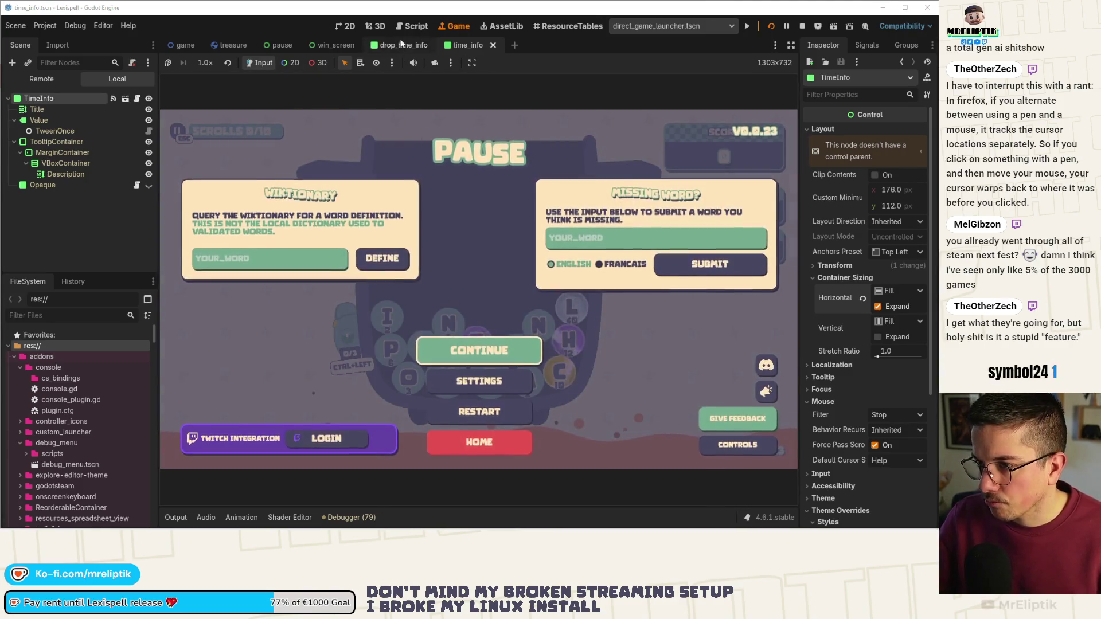
click(403, 45)
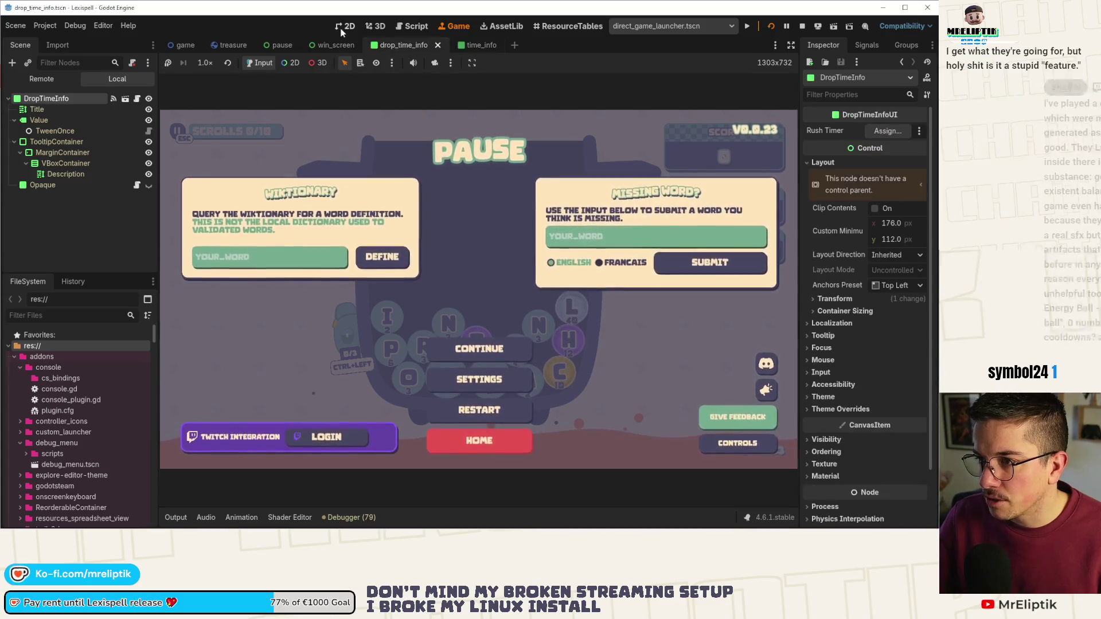
click(348, 26)
click(137, 100)
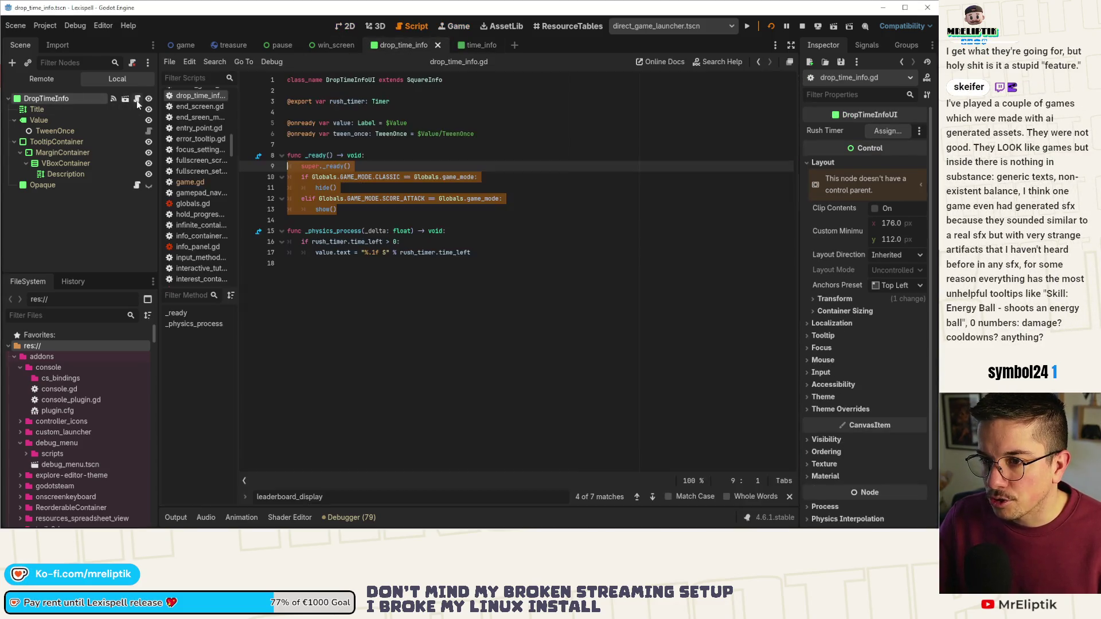
Step: Clear the selected lines, start typing a set_t function at the script's end, and save
click(363, 253)
click(330, 268)
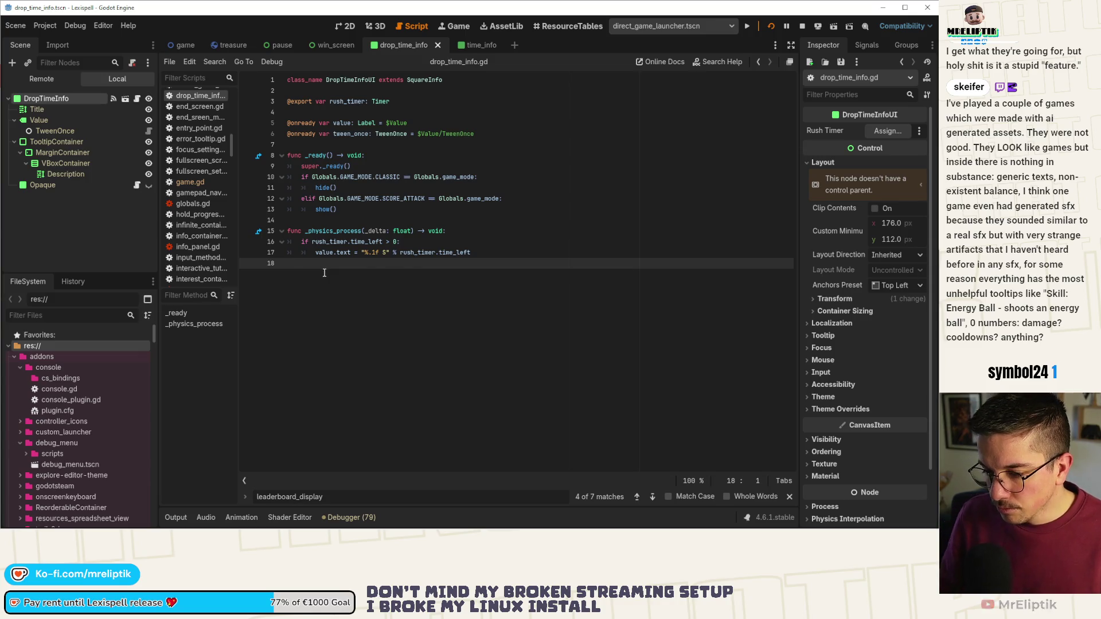
key(Return)
text(func set_t)
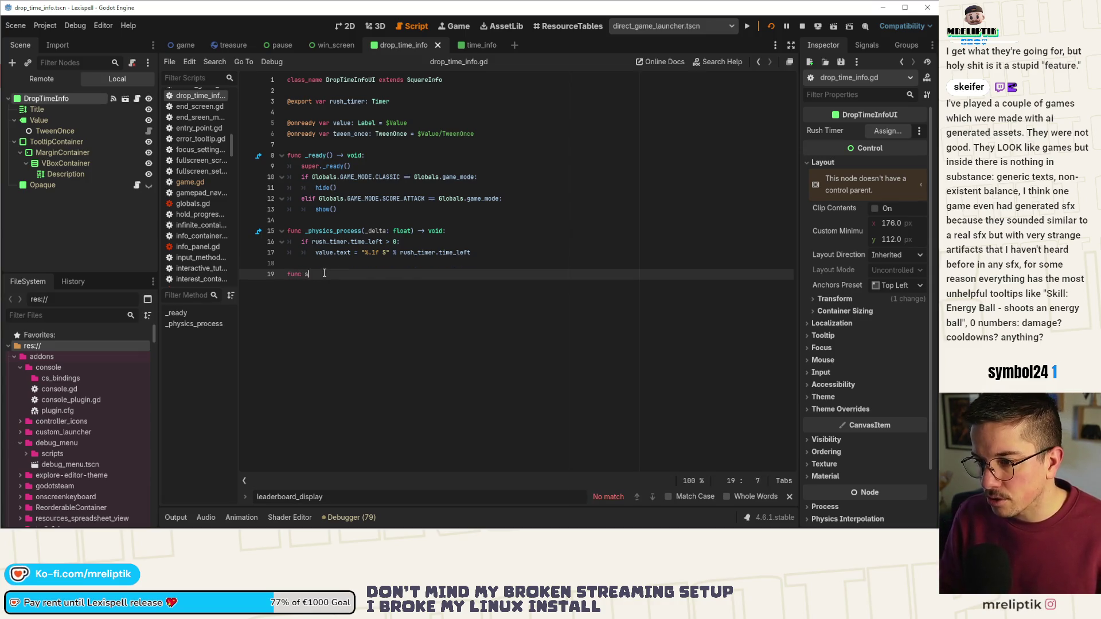
key(ctrl+s)
Step: Open time_info.gd and add blank lines beneath its class_name declaration
click(480, 46)
click(296, 233)
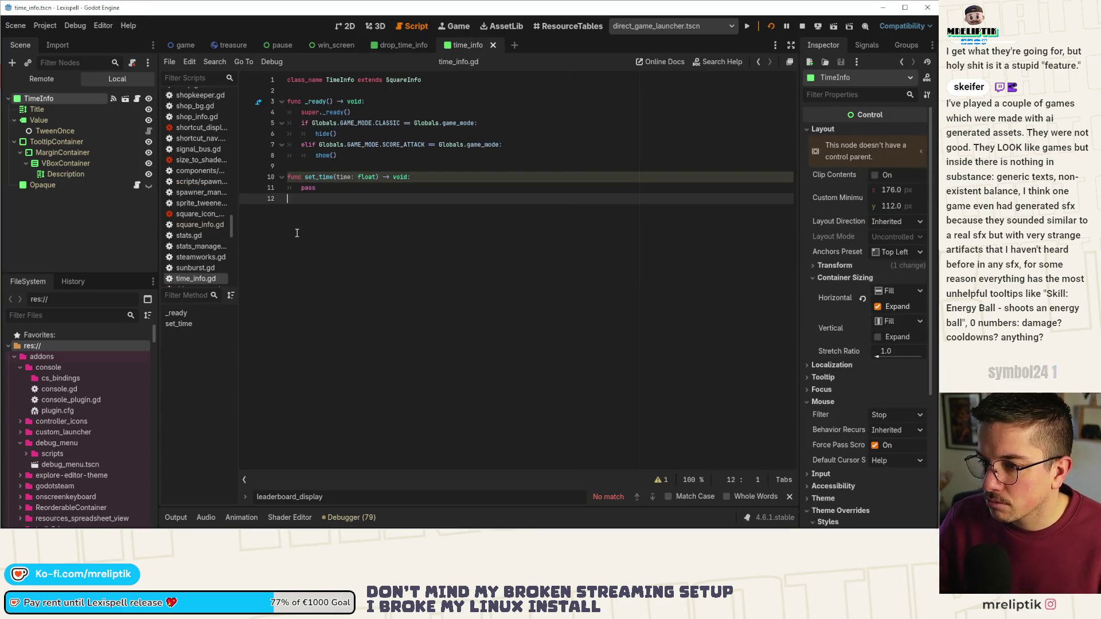
double_click(332, 190)
click(318, 90)
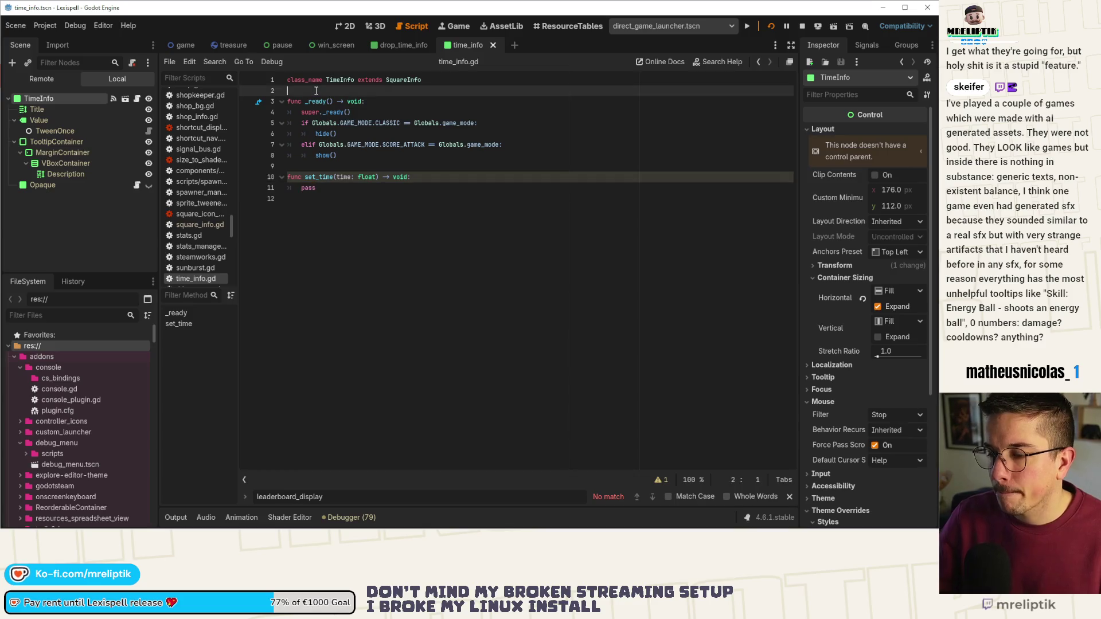
key(Return)
key(Return)
key(Up)
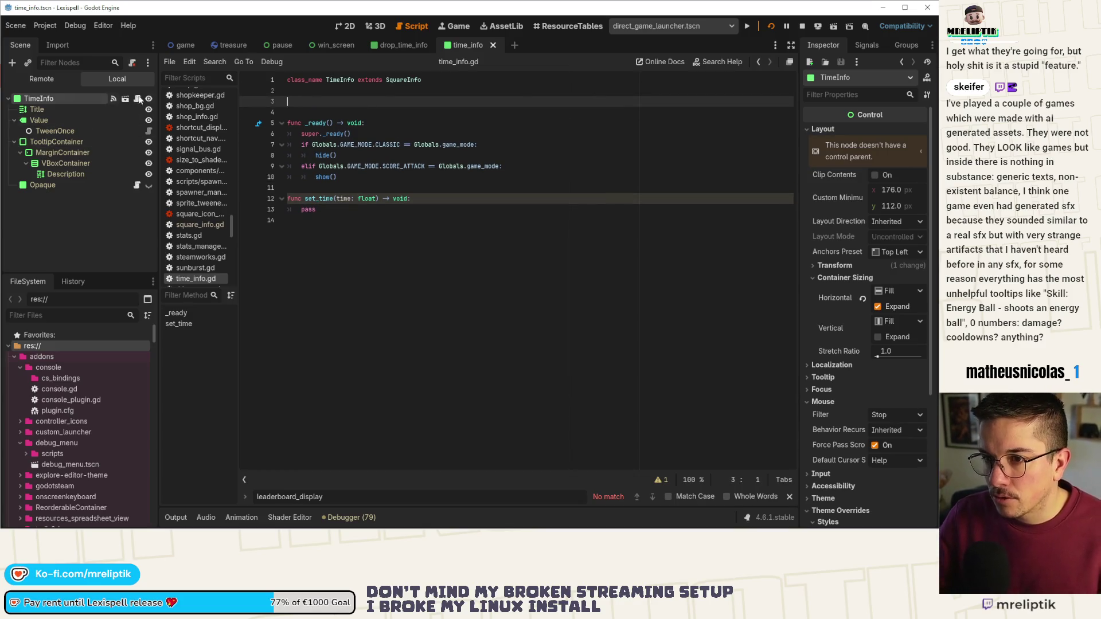
Step: Set the Title label's text to INFO.TIME, then select Value and reopen time_info.gd
click(350, 27)
click(354, 217)
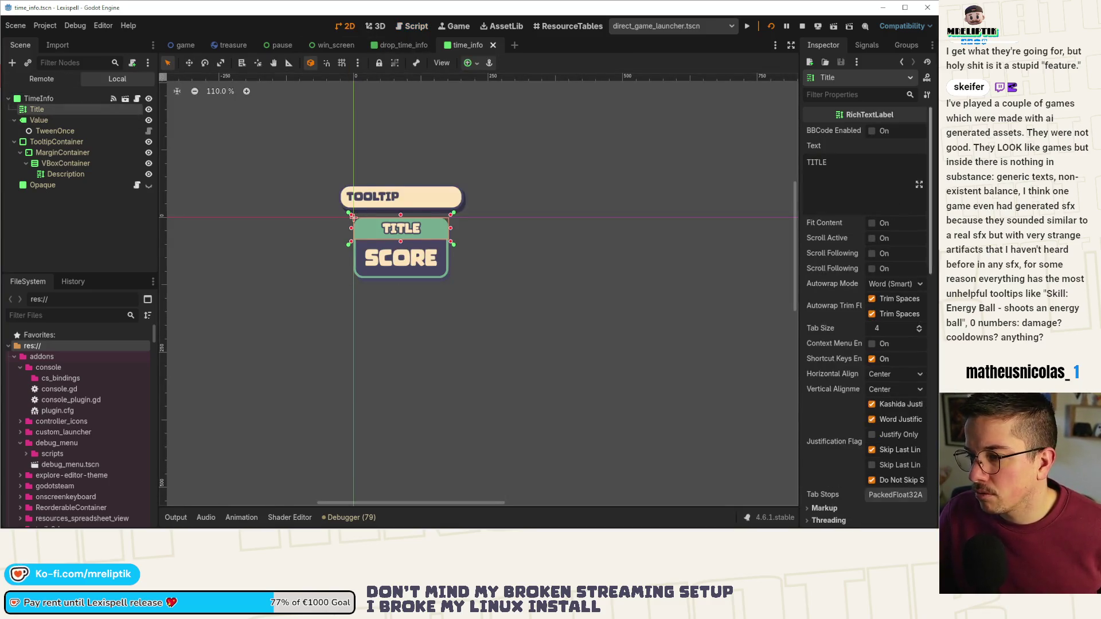
click(396, 45)
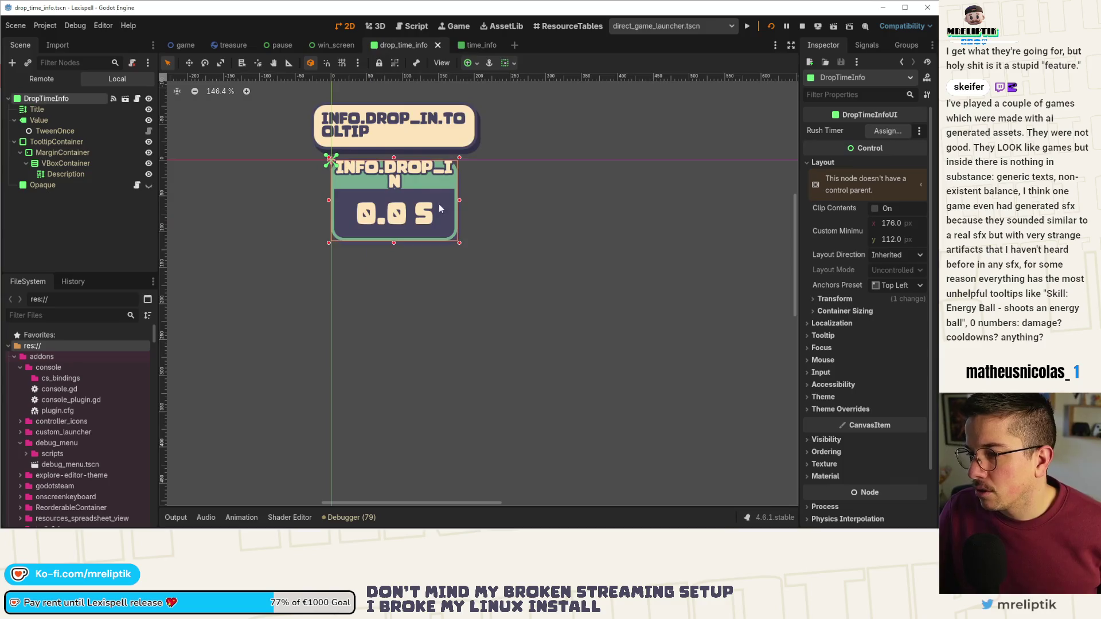
key(ctrl+Tab)
click(852, 166)
key(ctrl+a)
text(INFO.TIME)
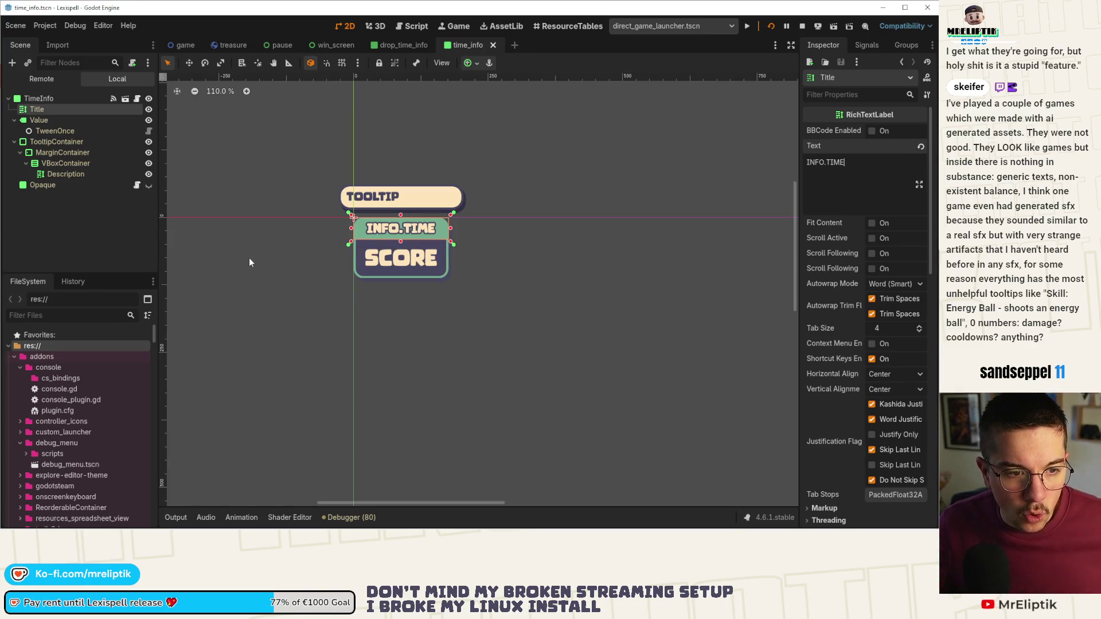
click(58, 121)
click(138, 100)
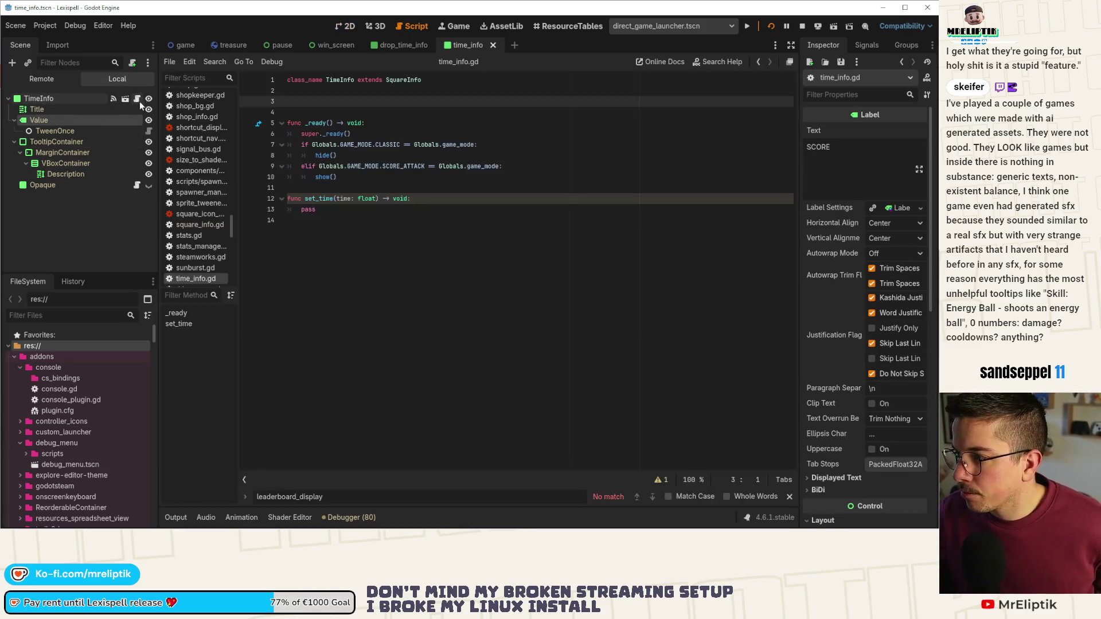
double_click(332, 209)
text(value)
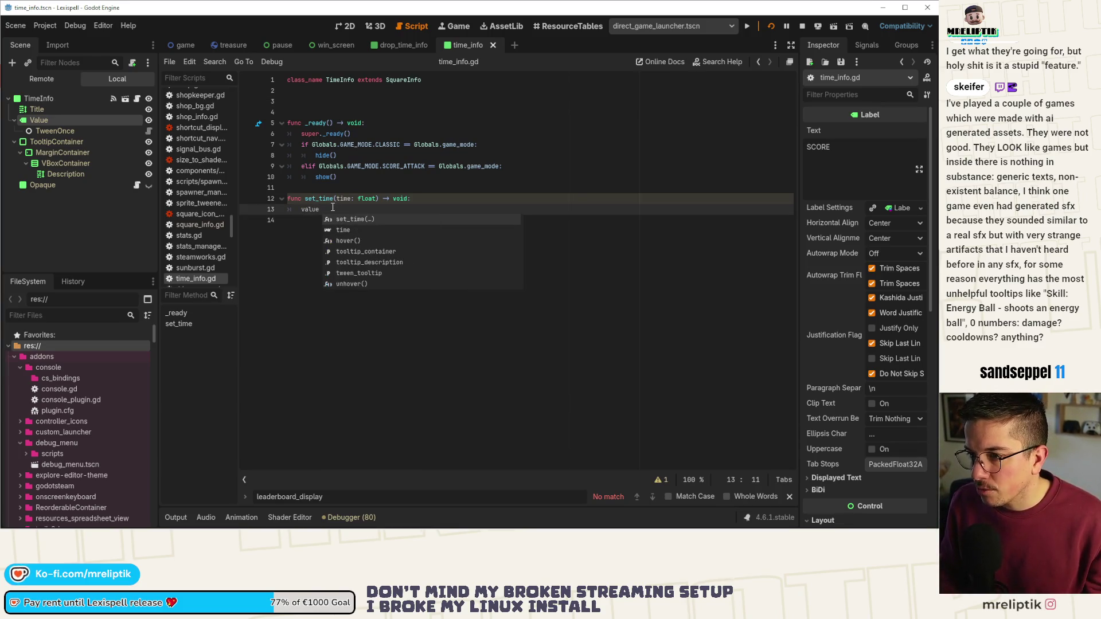
ctrl+click(405, 83)
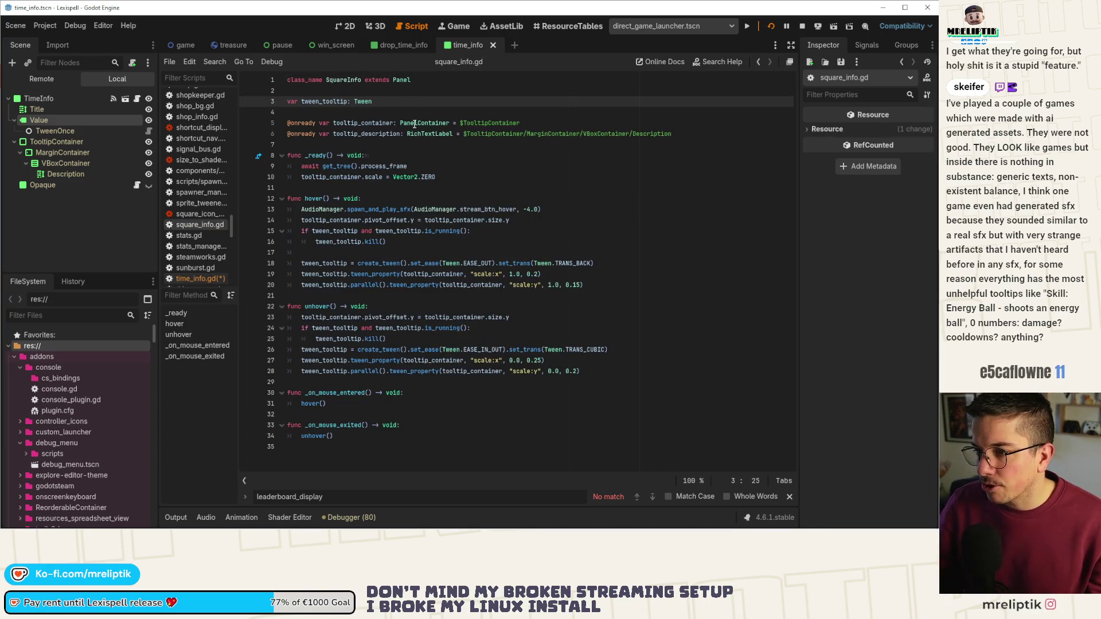
key(alt+Left)
click(324, 102)
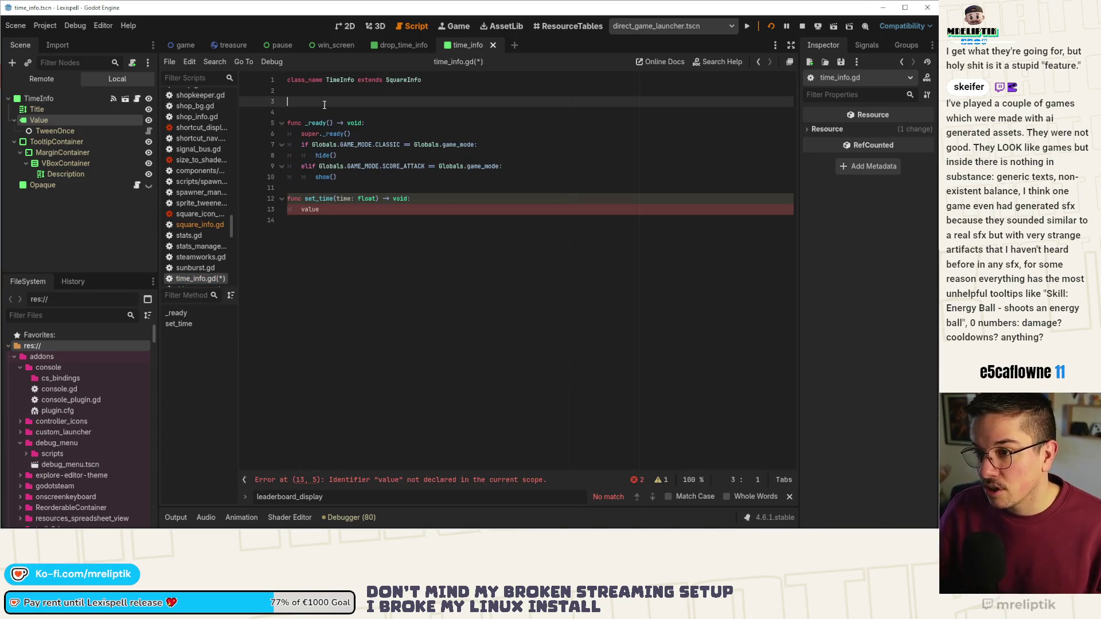
drag(52, 122, 319, 103)
key(Delete)
Step: Complete set_time as value.text = Utils.seconds_to_text(time, true, false) and save
click(351, 101)
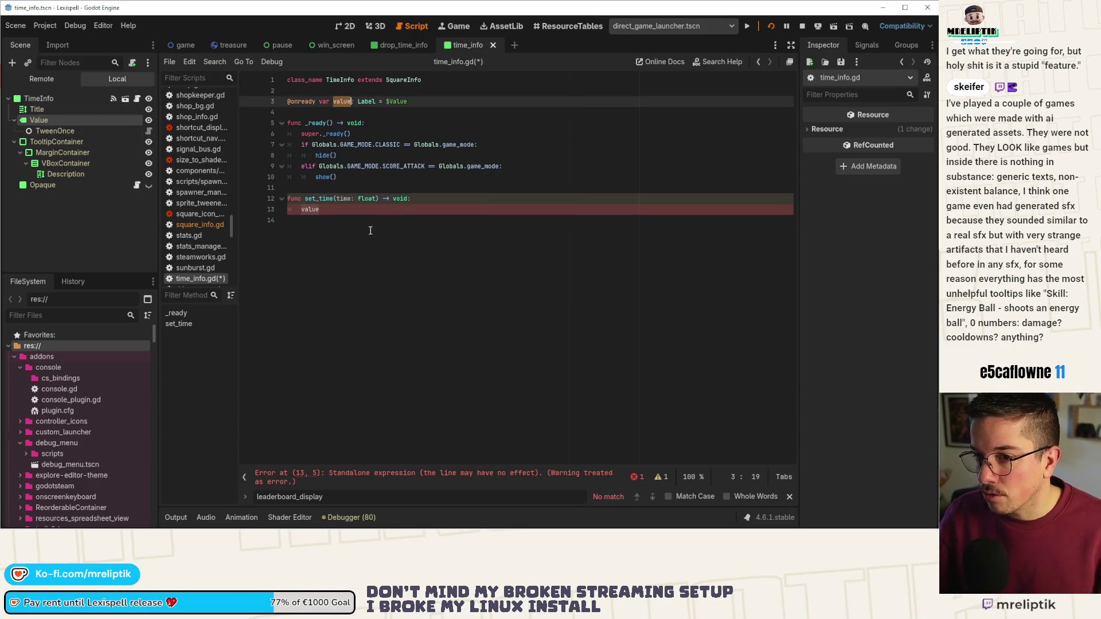
click(340, 209)
key(BackSpace)
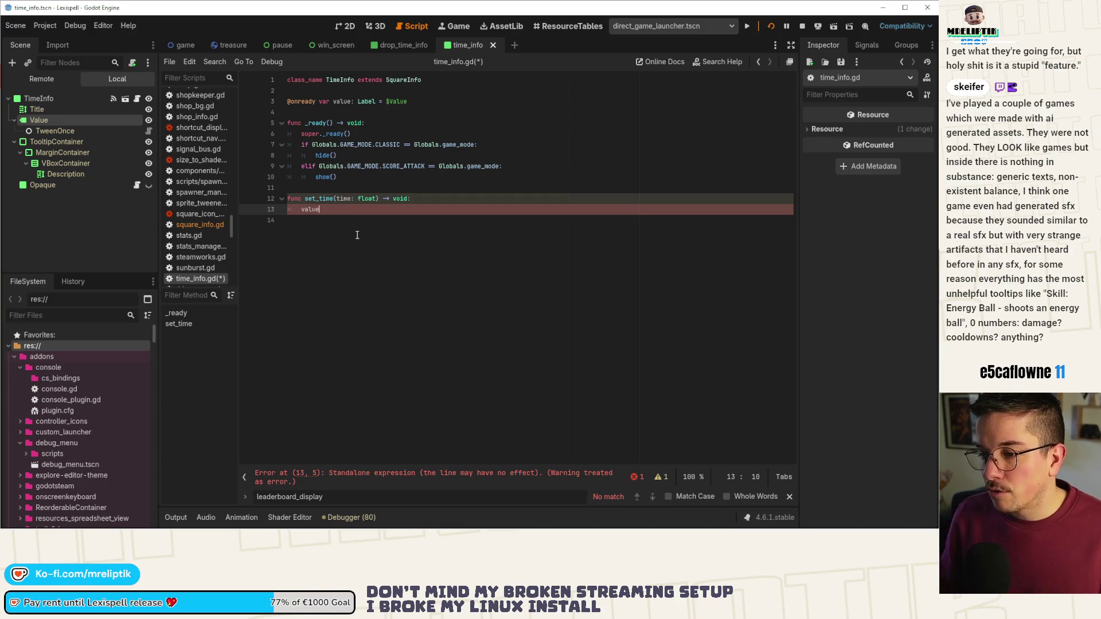
text(text = )
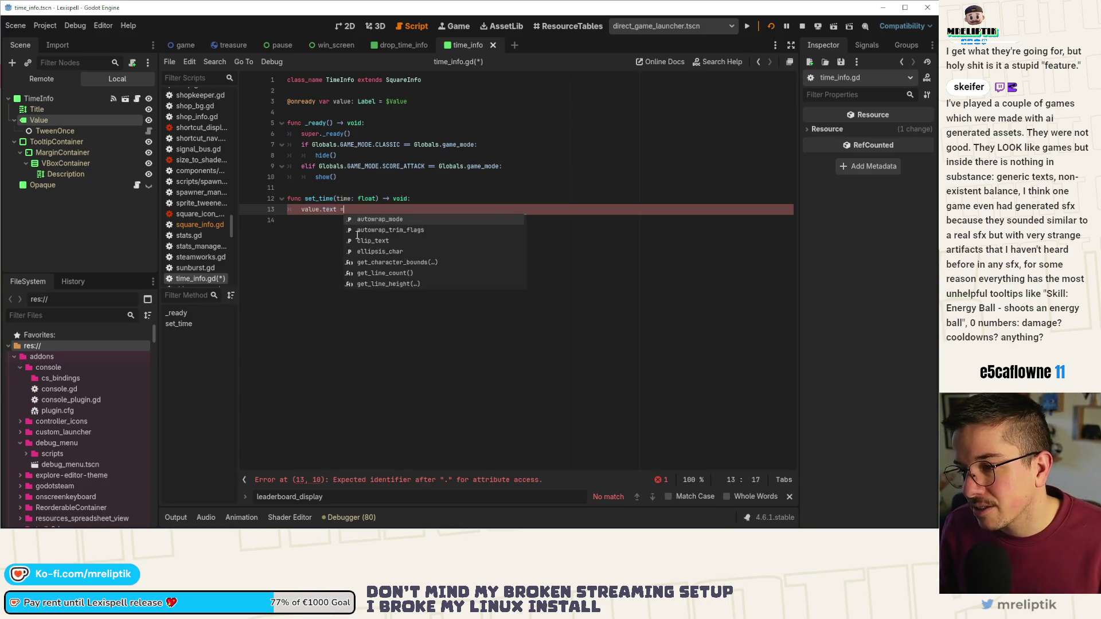
text(Utils.)
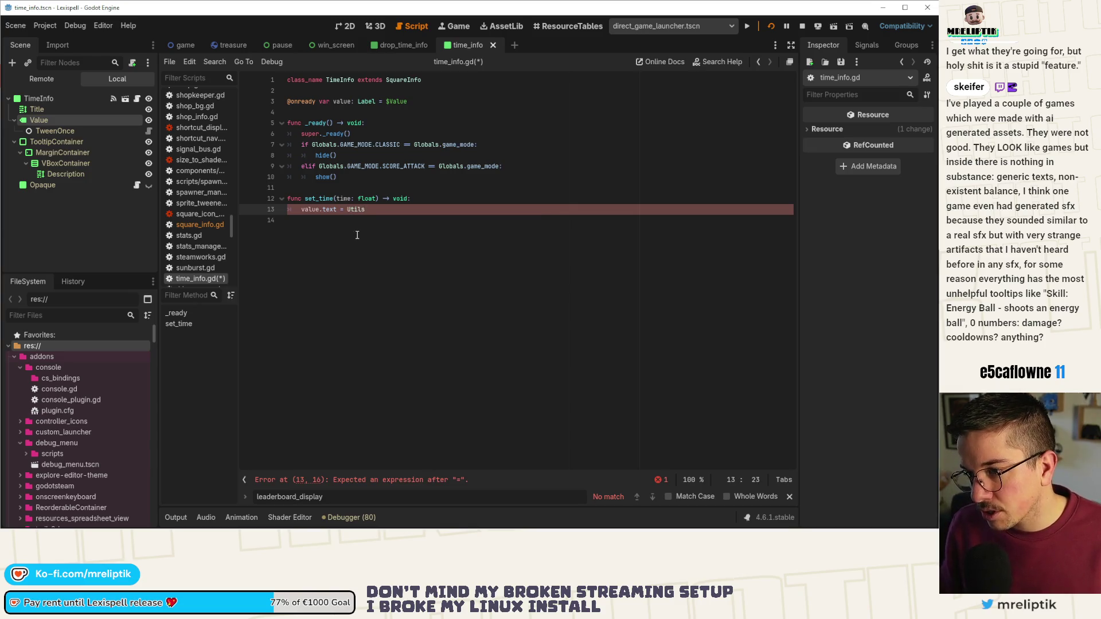
text(sec)
key(Return)
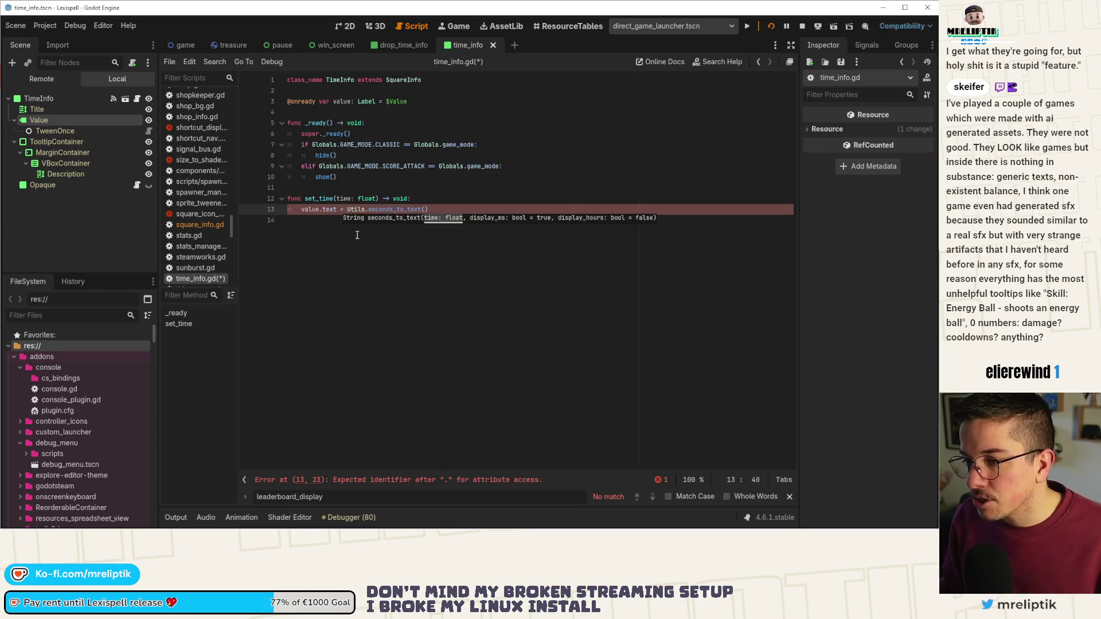
text(me, tru)
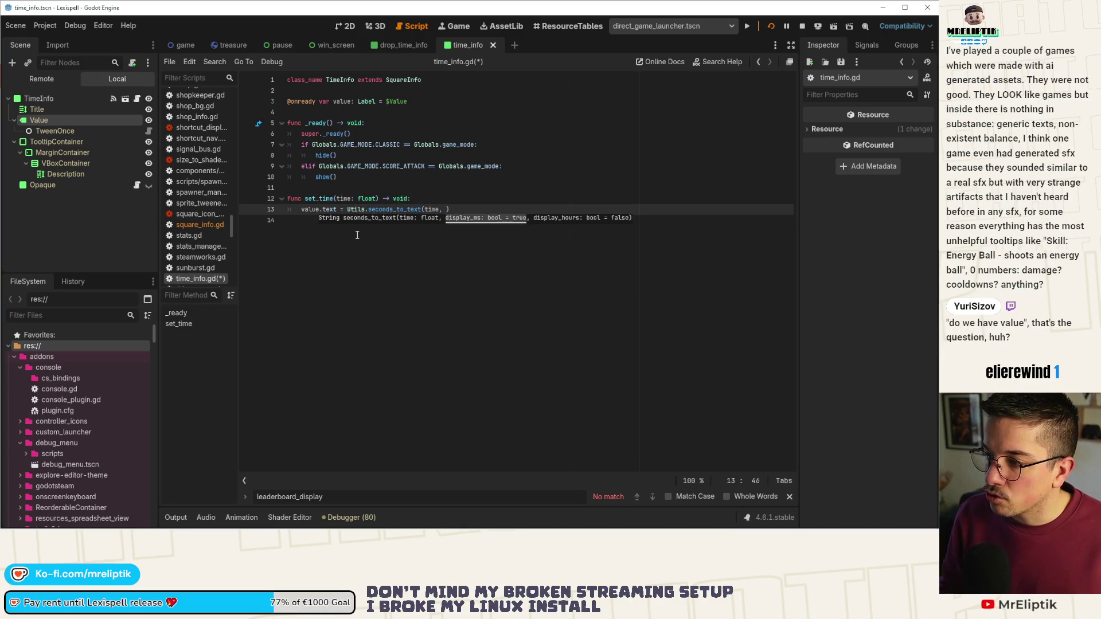
text(e, fals)
key(ctrl+s)
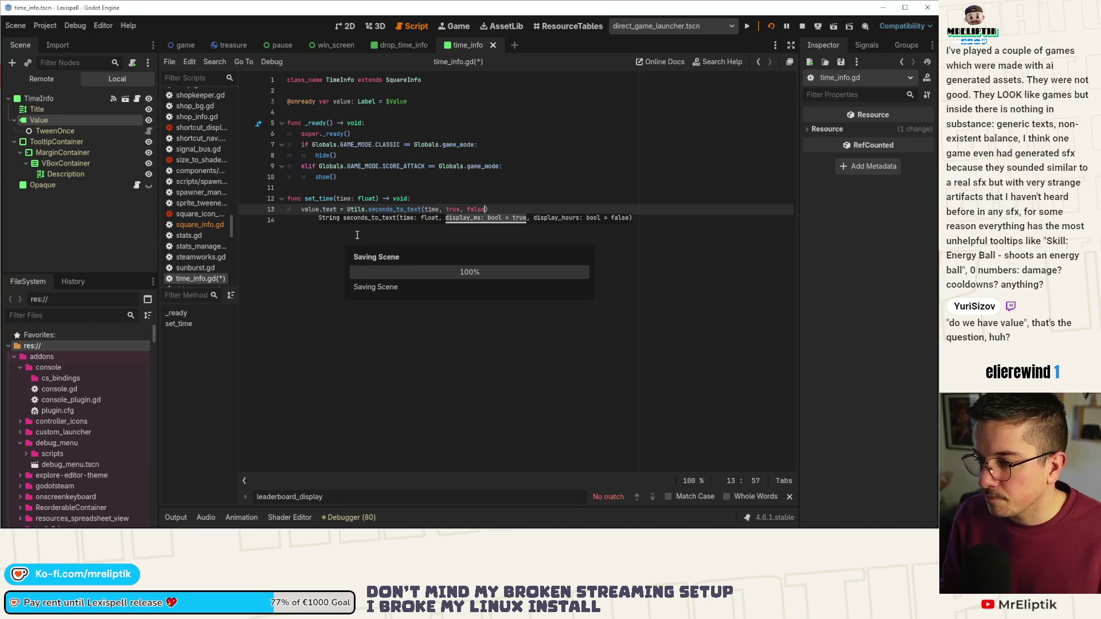
click(395, 240)
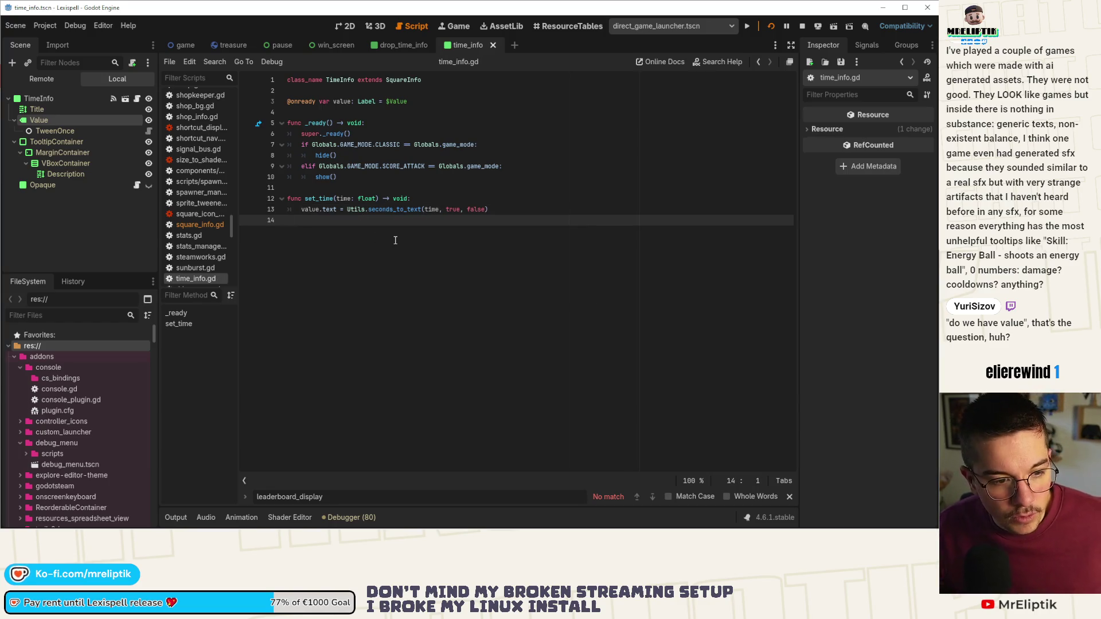
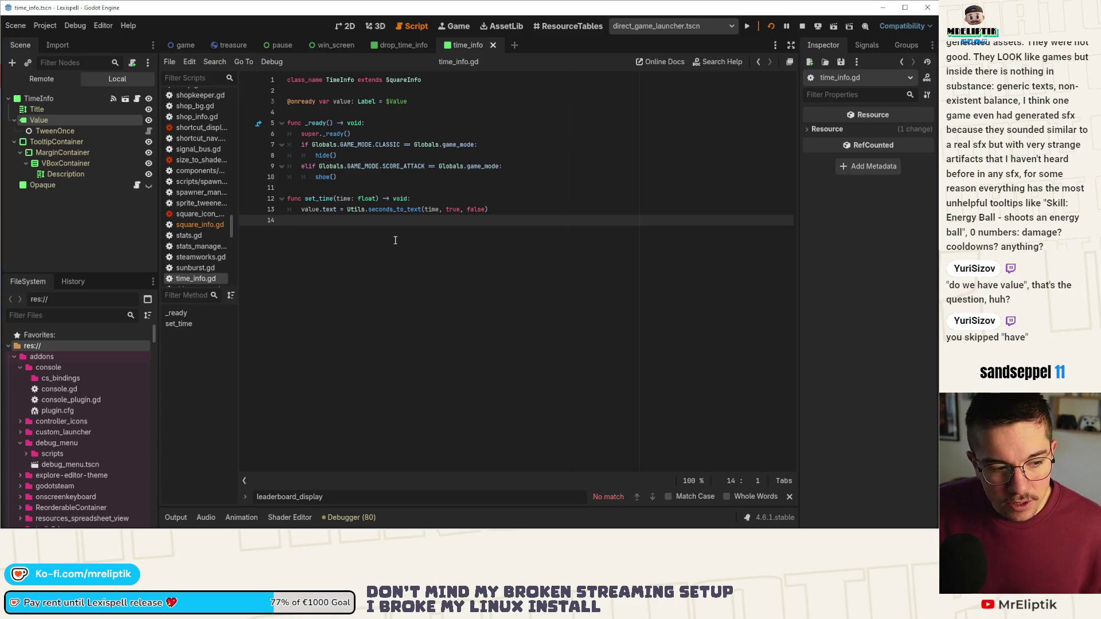
Step: Save the TimeInfo scene and view it on the 2D canvas
key(ctrl+s)
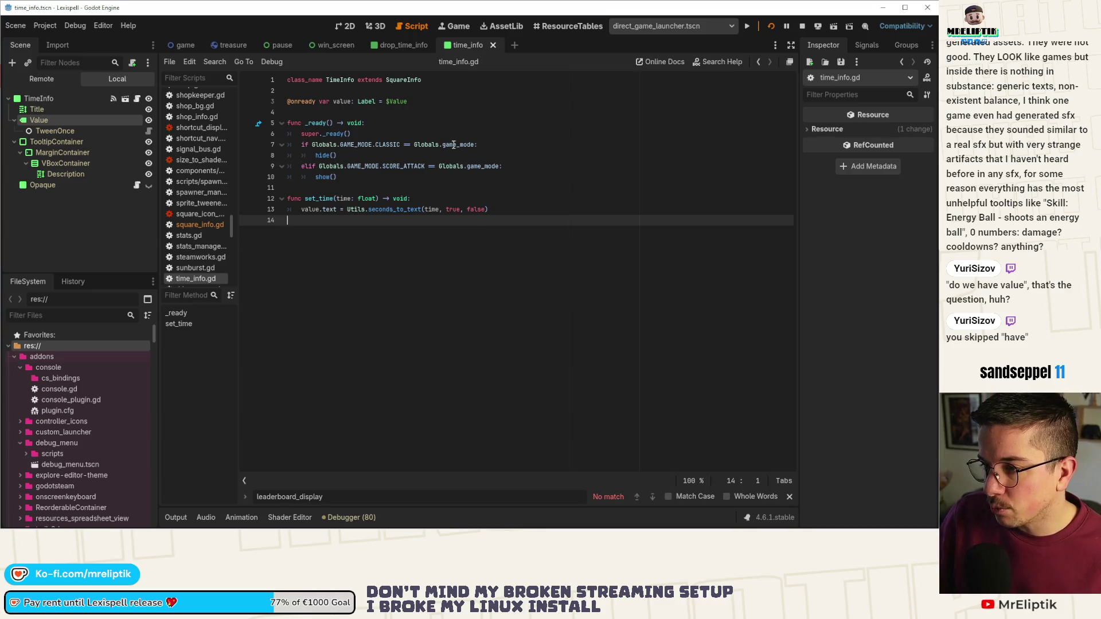
click(347, 27)
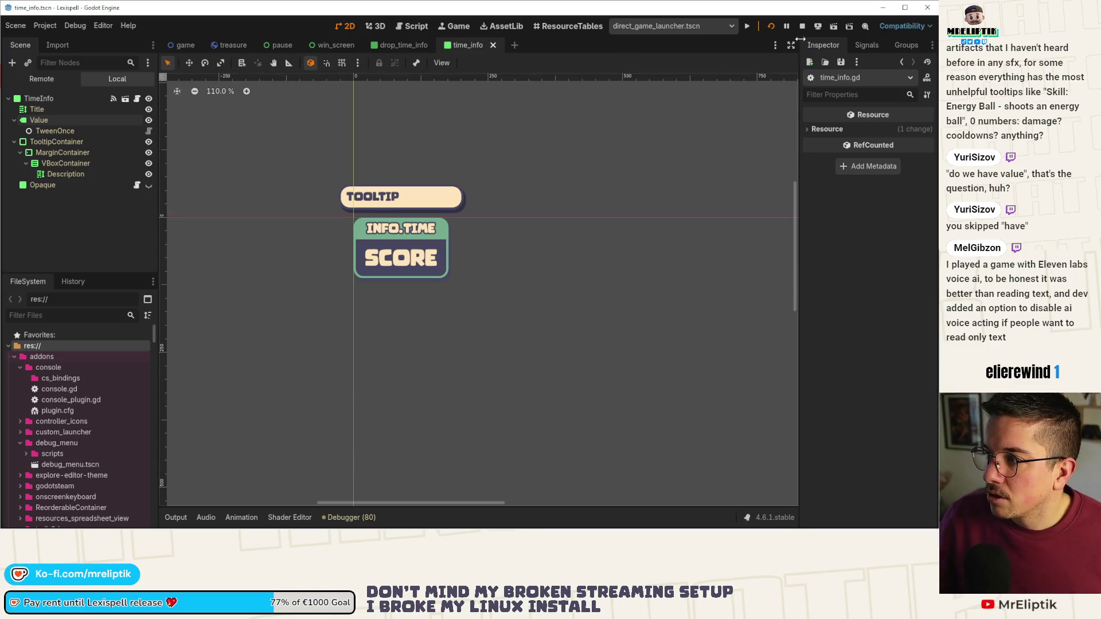
Step: Run the project, hit the Nil 'text' error at time_info.gd line 13, and relaunch
click(459, 26)
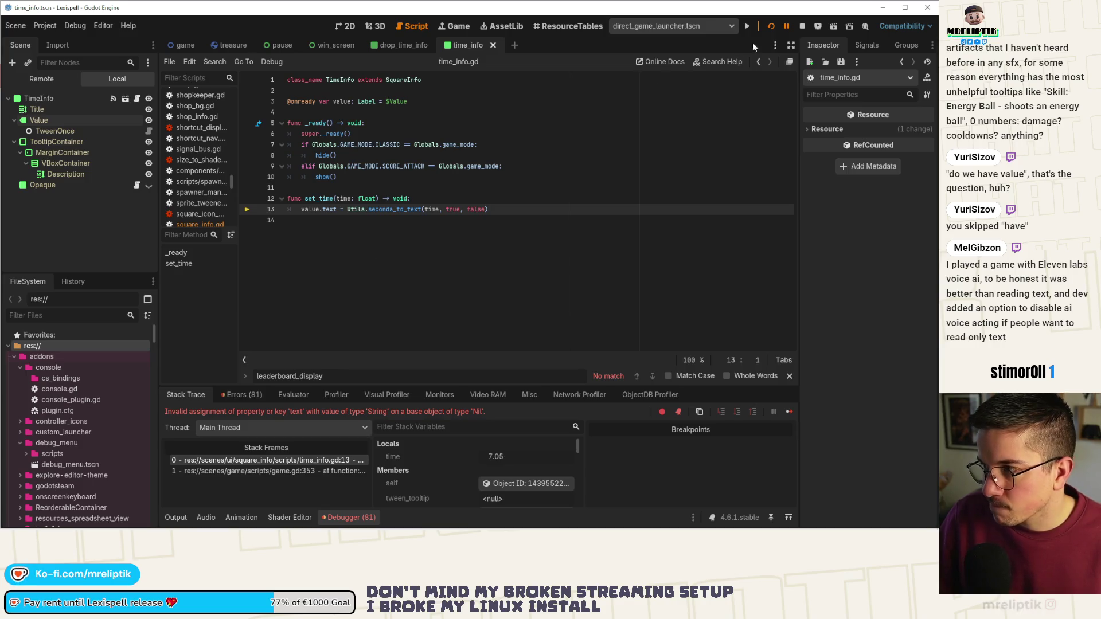
click(771, 26)
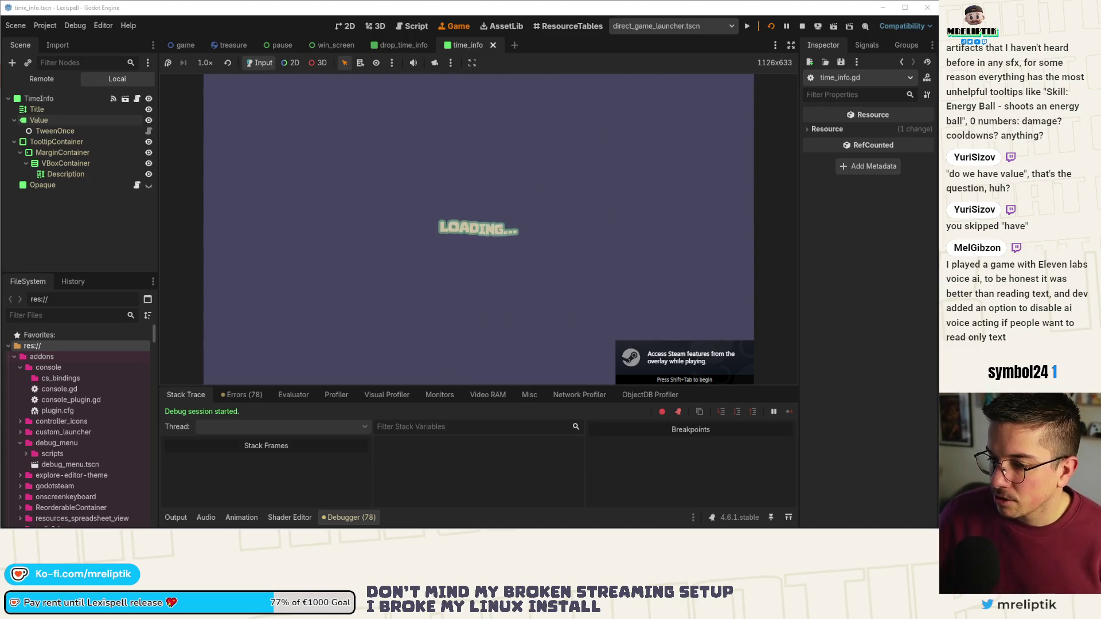
Step: Collapse the output log and start an English Letter Rush game with the timer counting
click(185, 516)
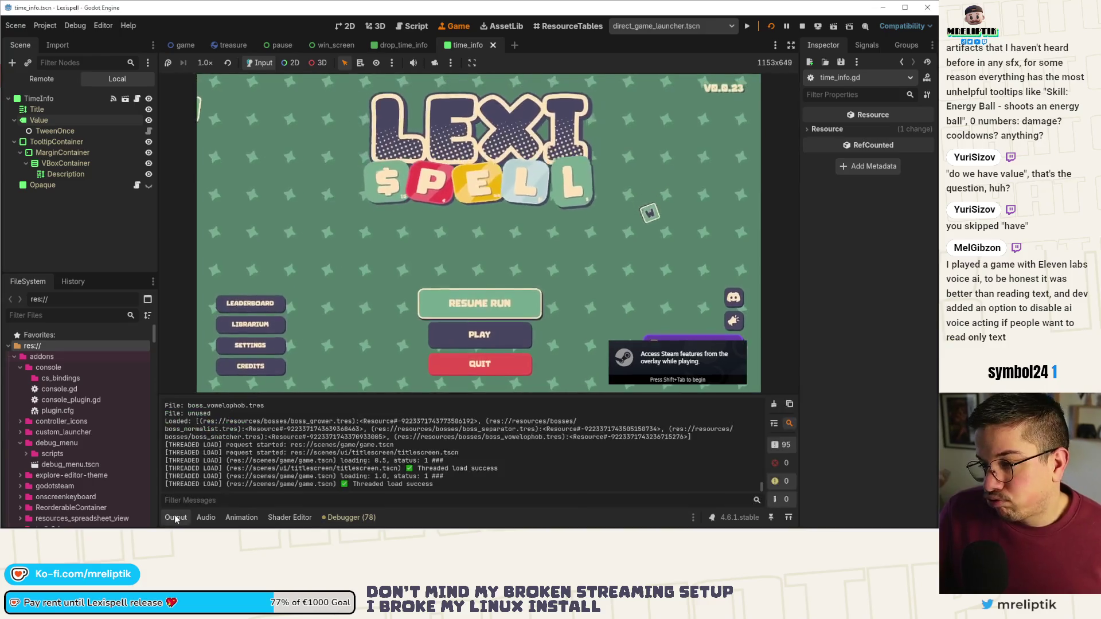
click(176, 517)
click(463, 408)
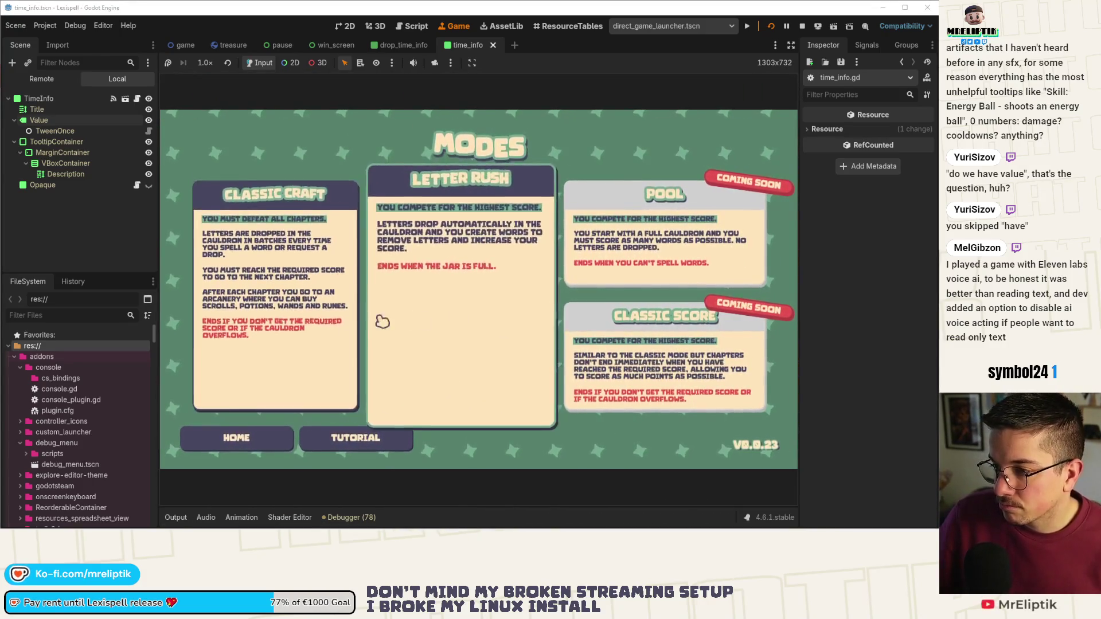
click(419, 315)
click(537, 328)
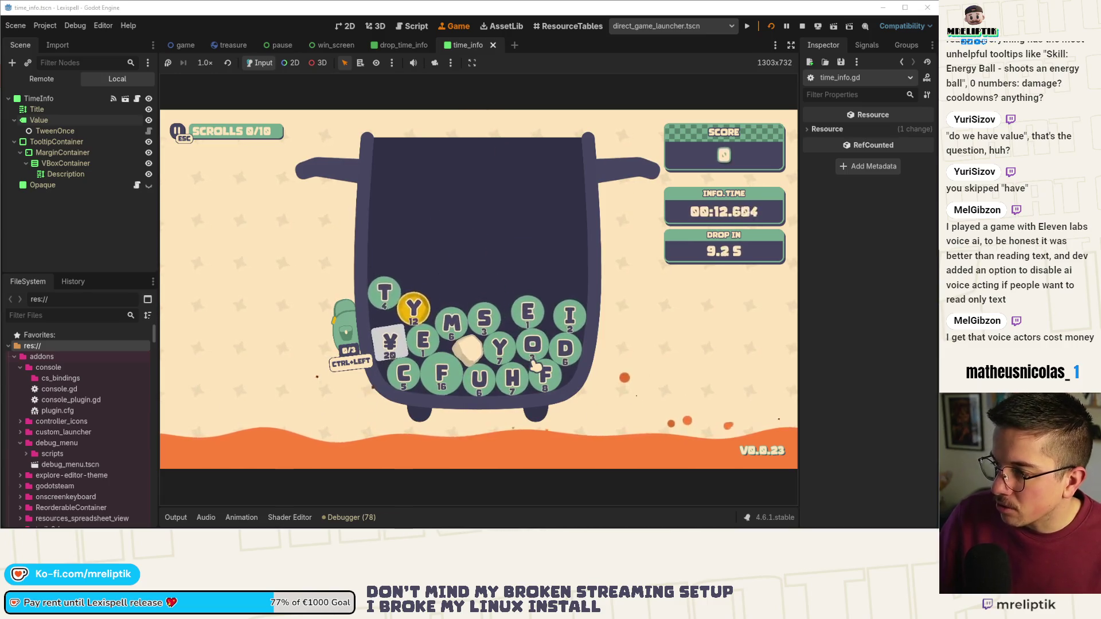
mouse_move(724, 216)
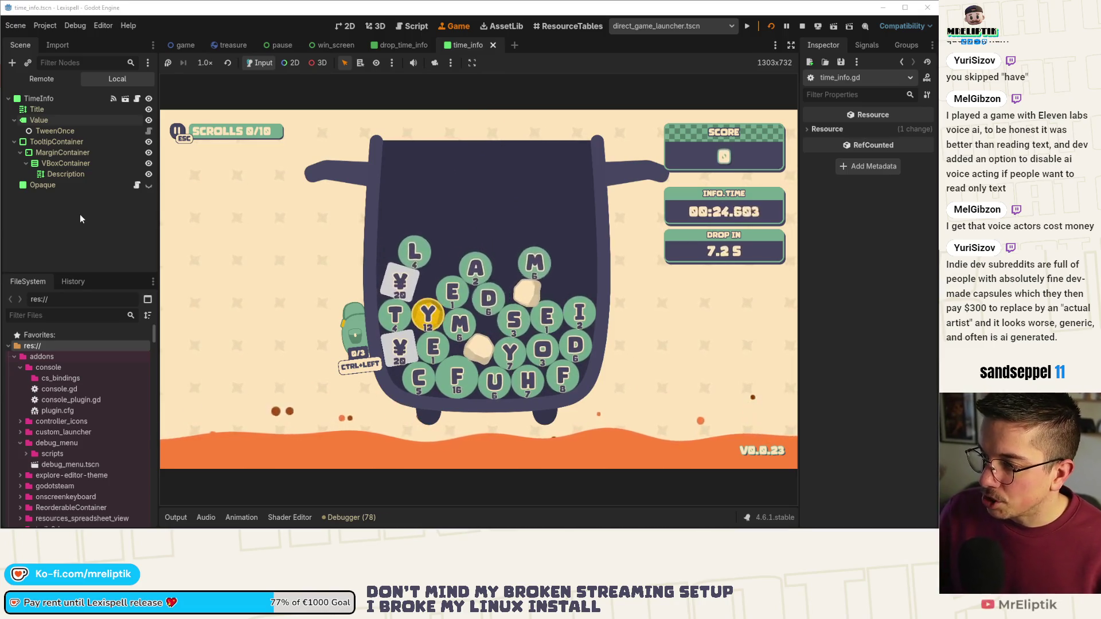
Step: Select the Value label, frame it in 2D, and expand its Label Settings and Stacked Effects
click(54, 119)
click(345, 25)
key(shift+f)
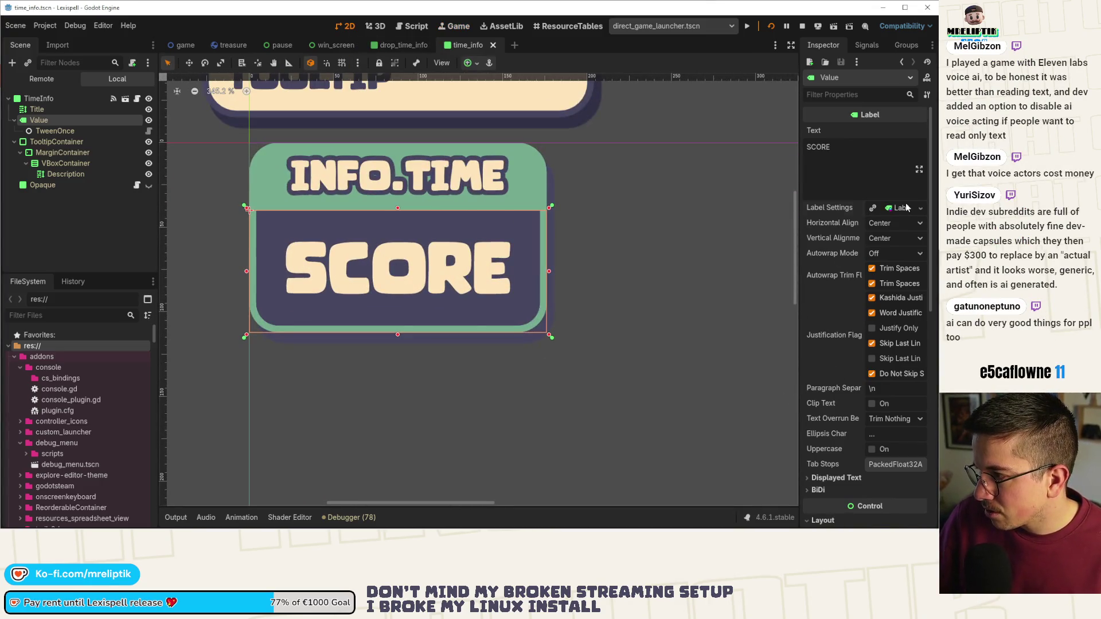
click(905, 207)
drag(800, 261, 707, 265)
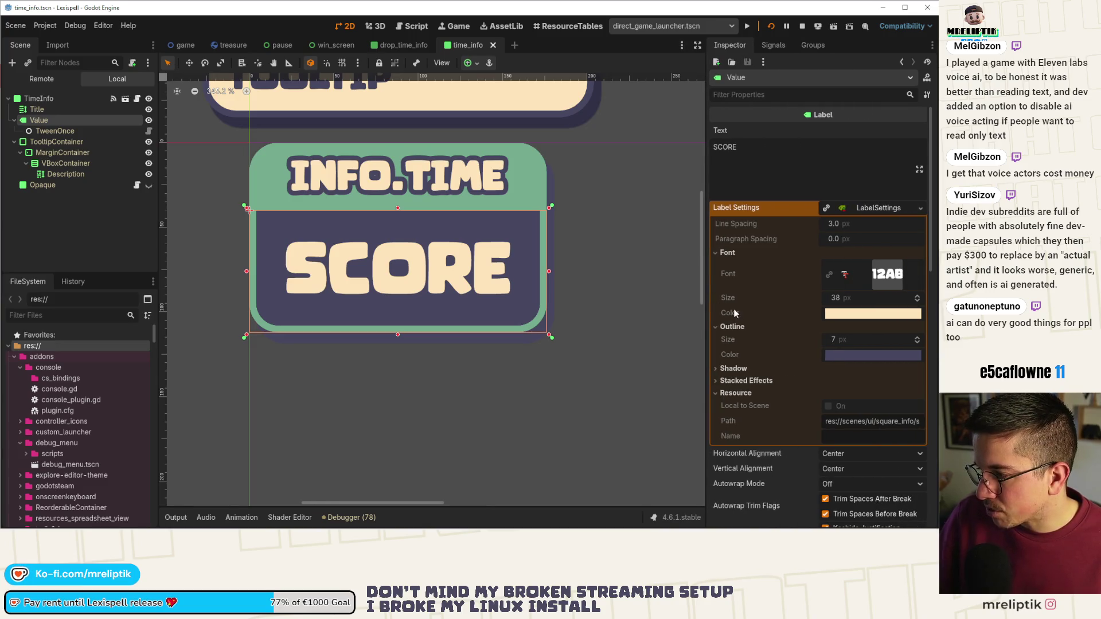
scroll(761, 347, down, 2)
click(746, 328)
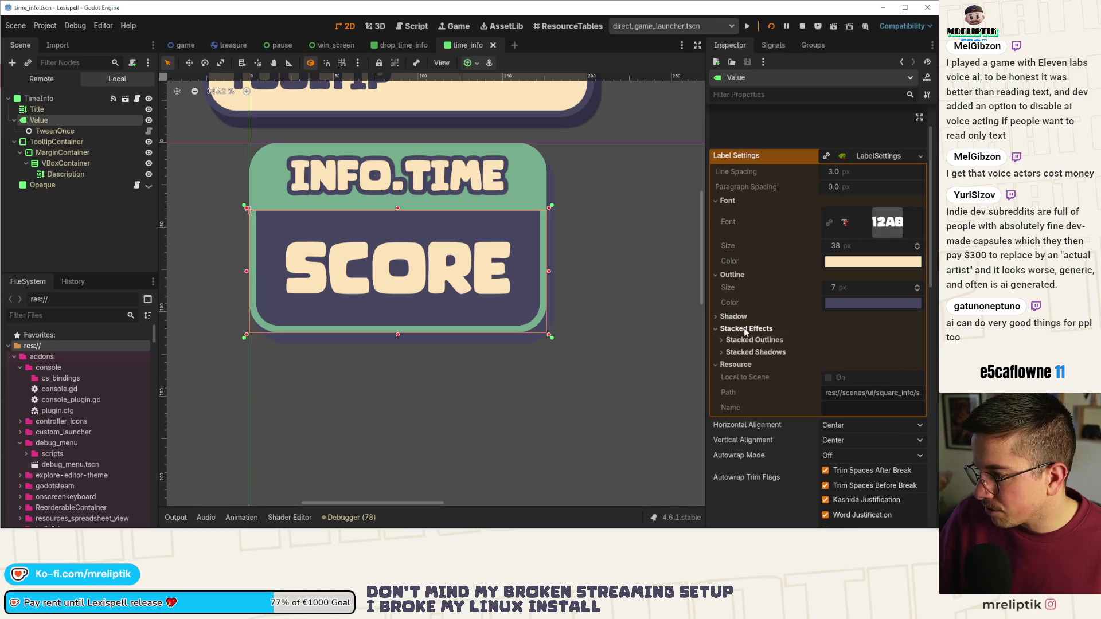
scroll(793, 385, down, 5)
scroll(756, 325, down, 3)
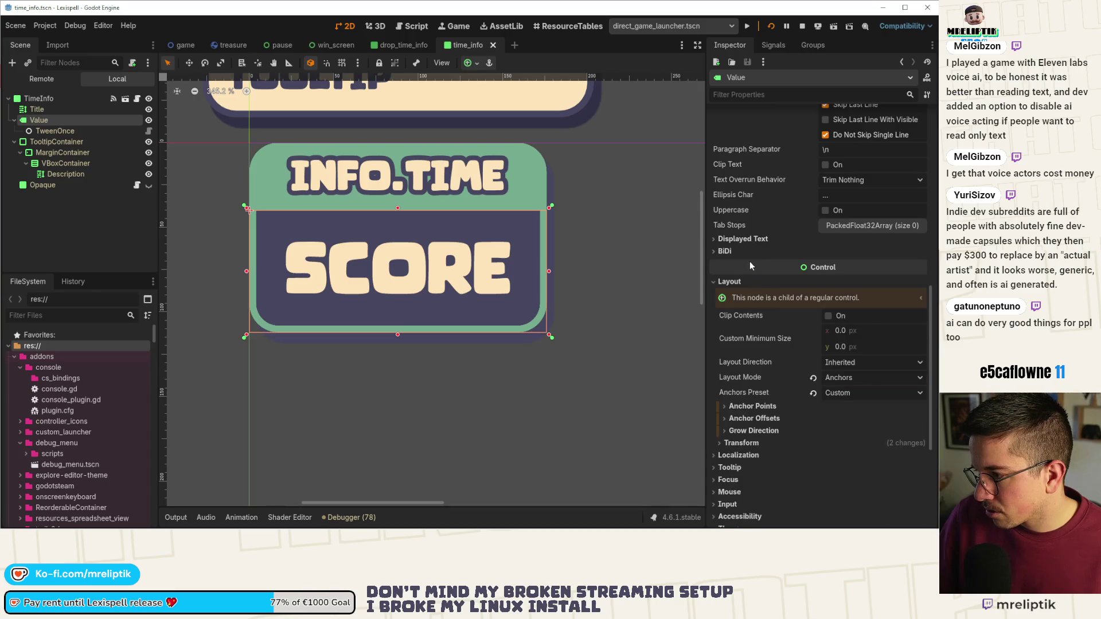
Step: Briefly check the Value label's BiDi and Input settings, leaving both collapsed
click(726, 251)
click(730, 253)
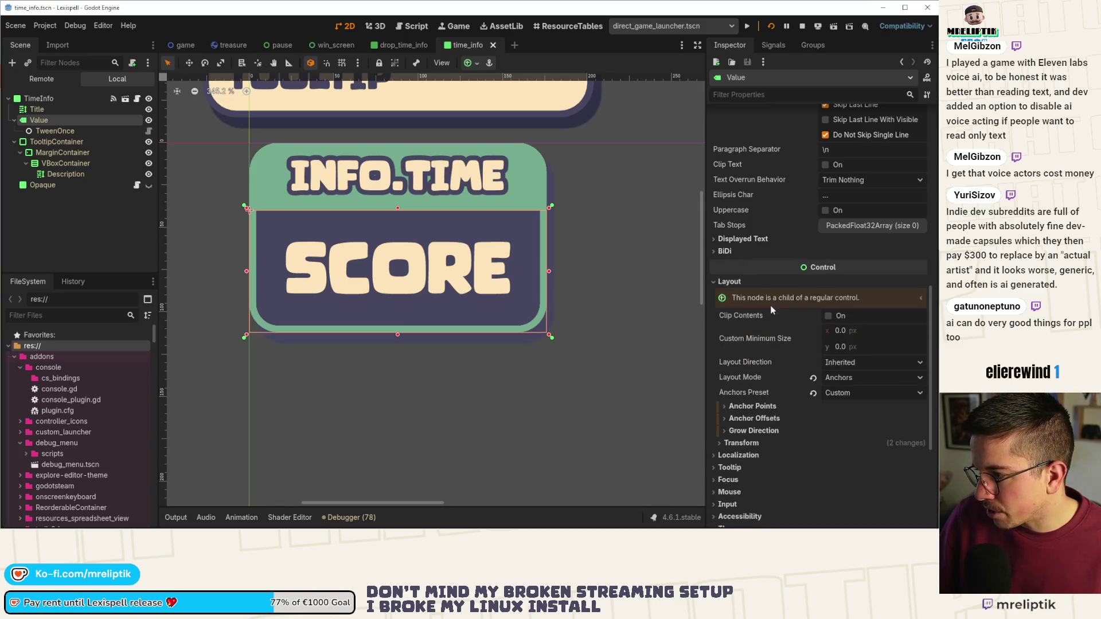
scroll(740, 253, down, 5)
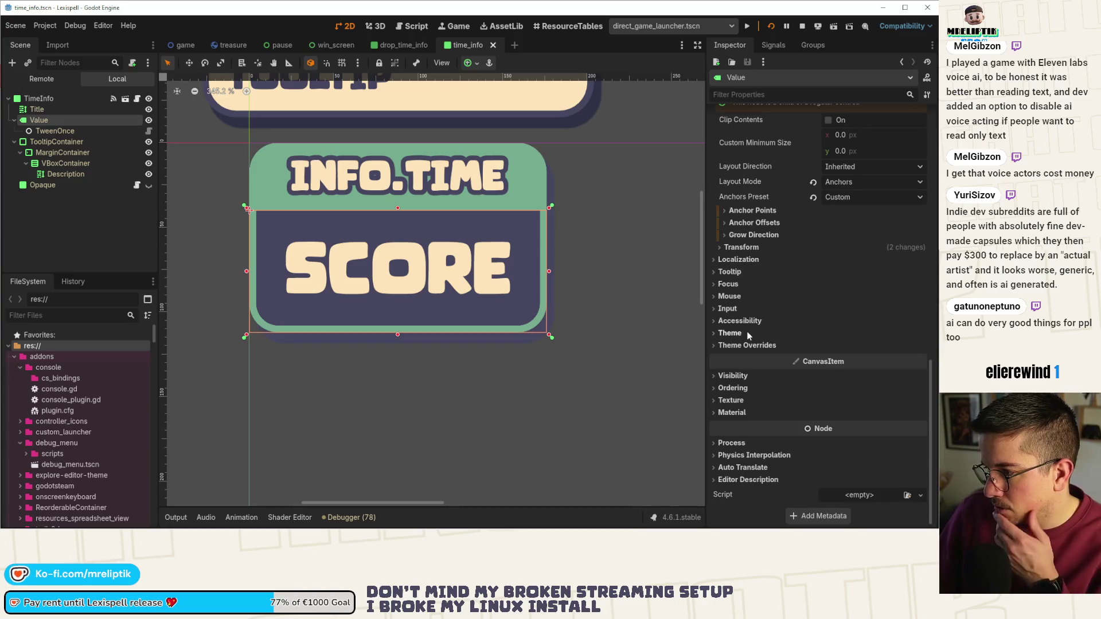
click(727, 309)
click(727, 309)
Step: Expand the Value label's Theme Overrides and open its Constants and Fonts sections
click(745, 345)
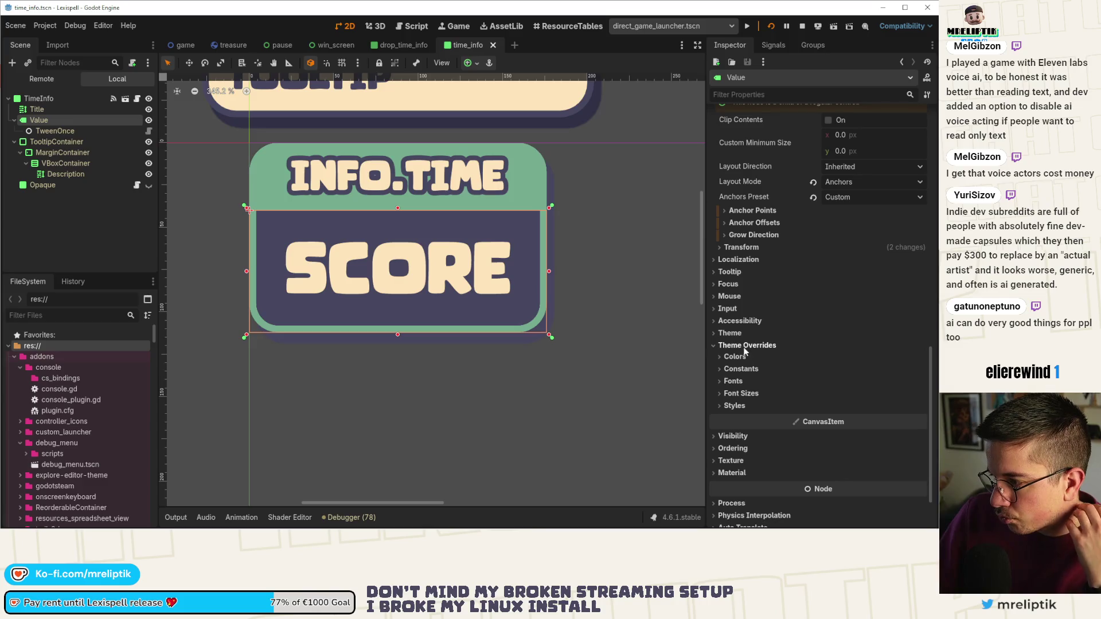
click(744, 370)
click(744, 370)
click(743, 370)
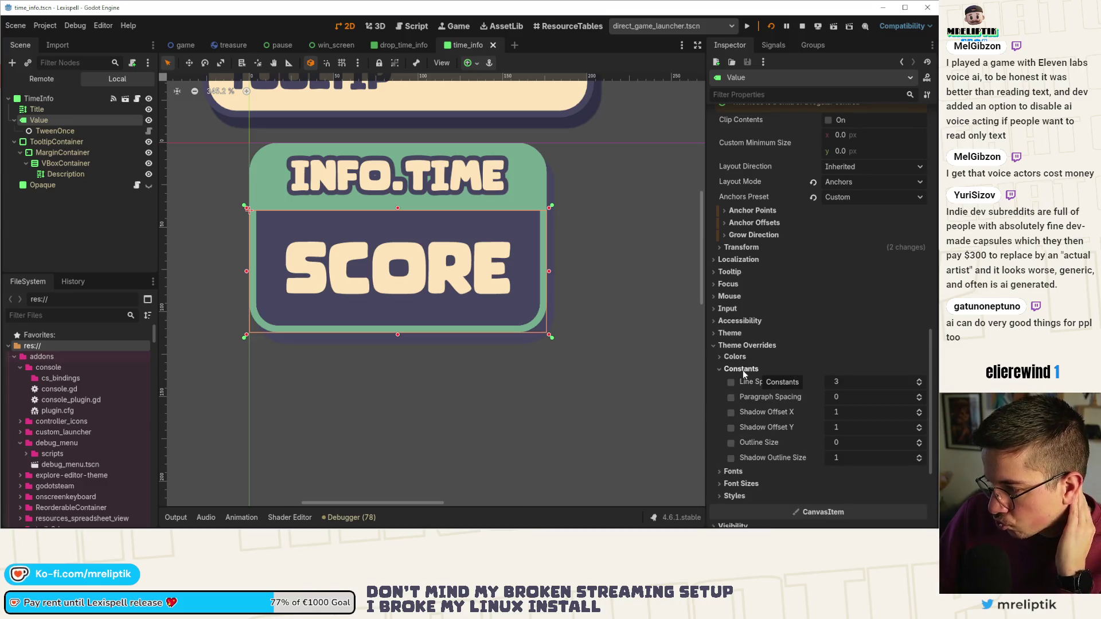
click(744, 370)
click(739, 382)
click(739, 382)
click(739, 382)
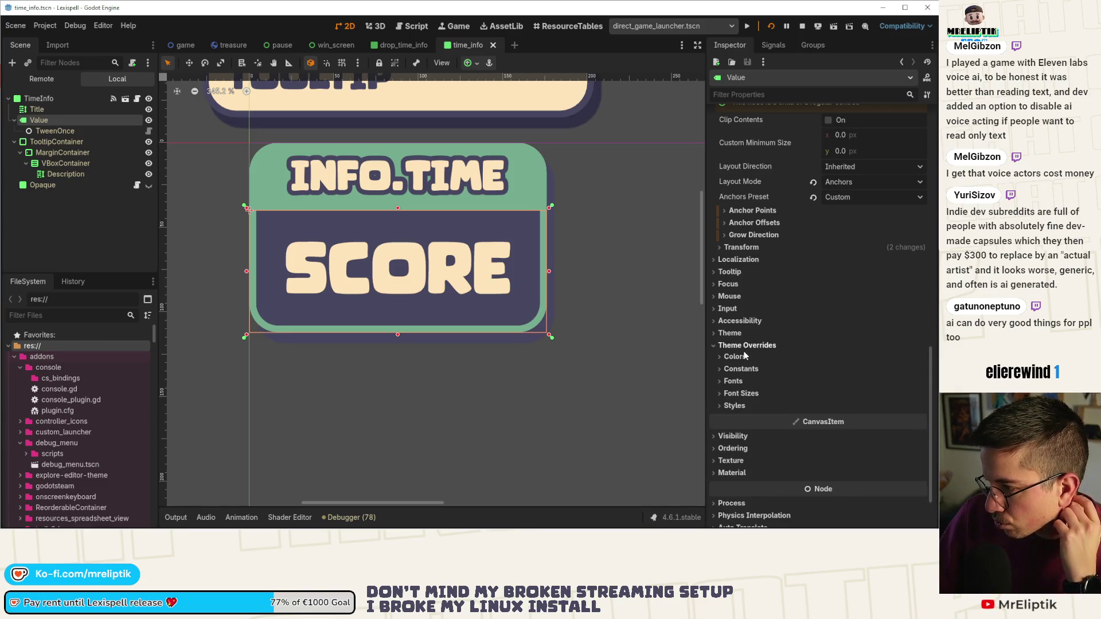
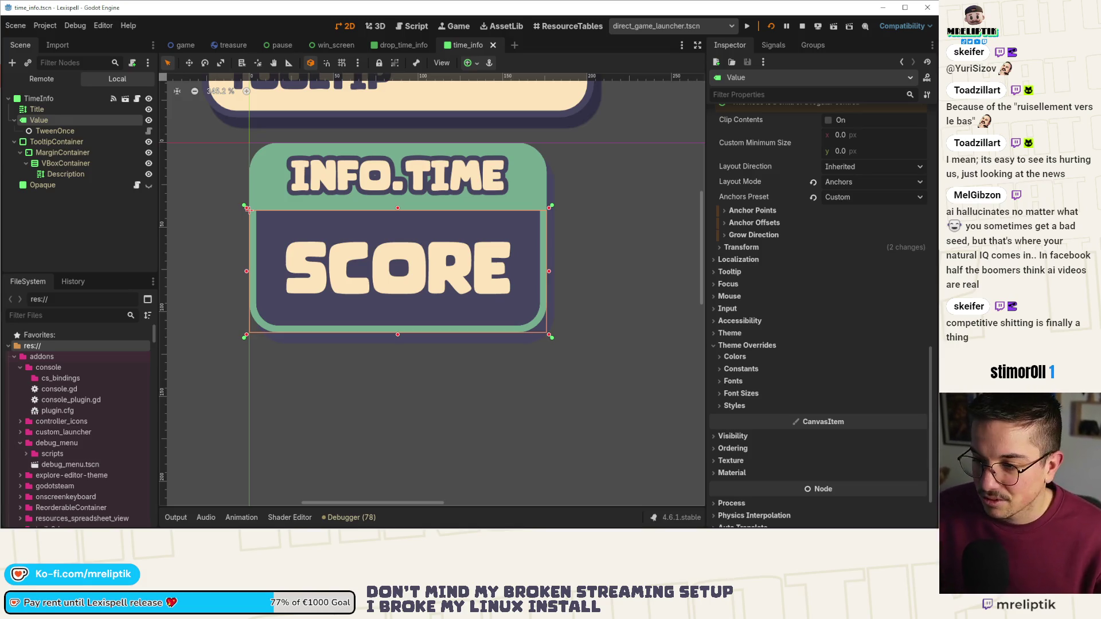
Step: Deselect the Value label and save the time_info scene with its INFO.TIME score panel
scroll(381, 256, down, 2)
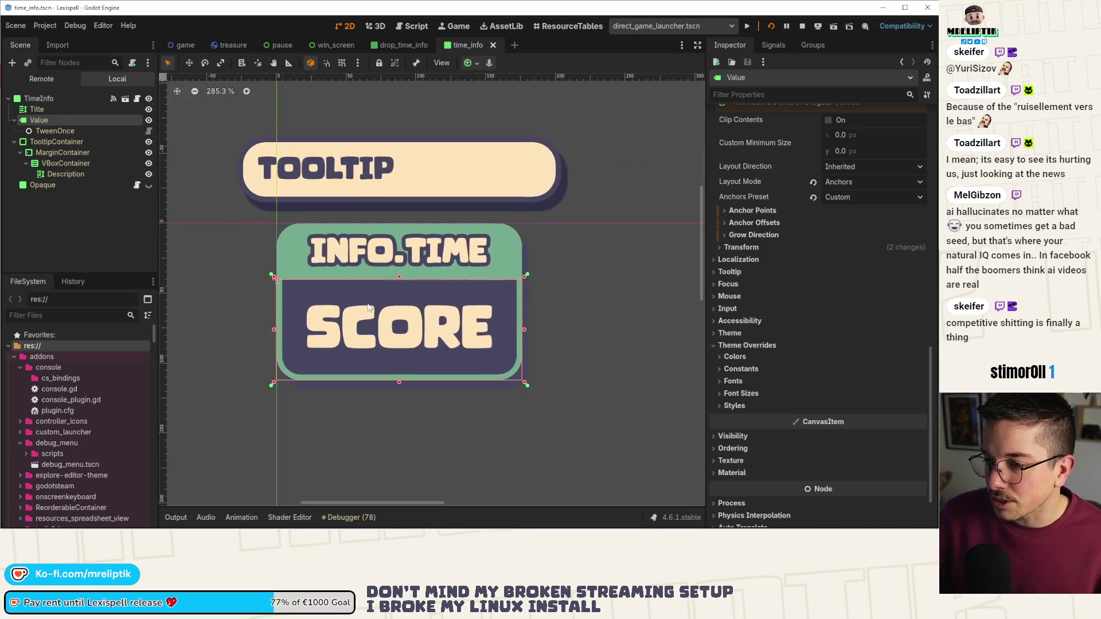
click(113, 231)
key(ctrl+s)
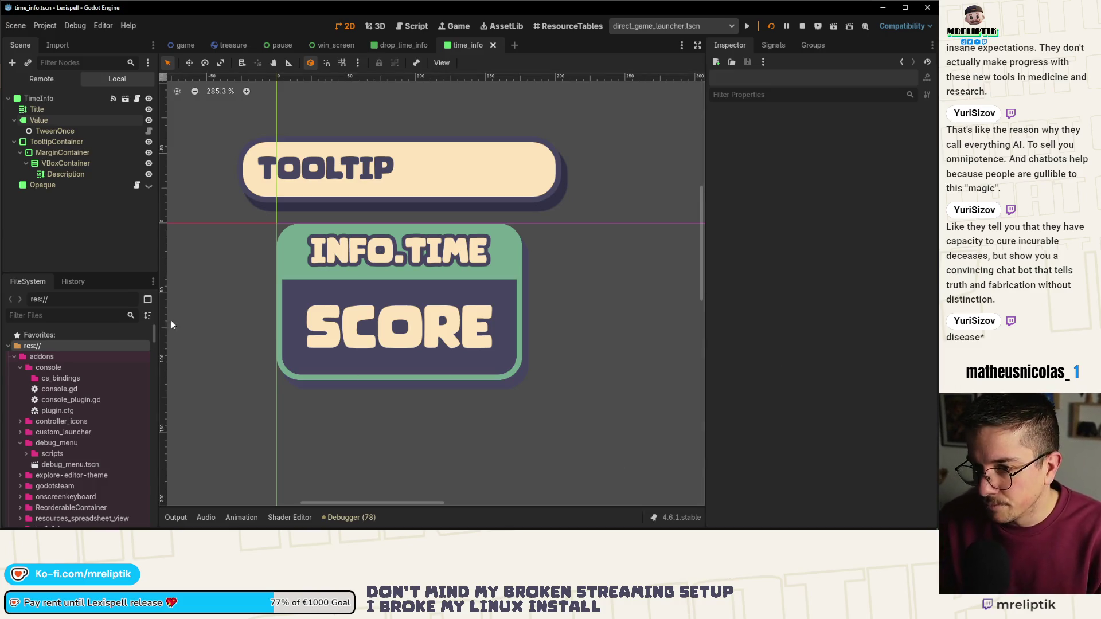
Step: Save the time_info scene with the TOOLTIP box, INFO.TIME title and SCORE value laid out
key(ctrl+s)
Step: Review time_info.gd, then return to the panel layout and select the Value label
click(136, 99)
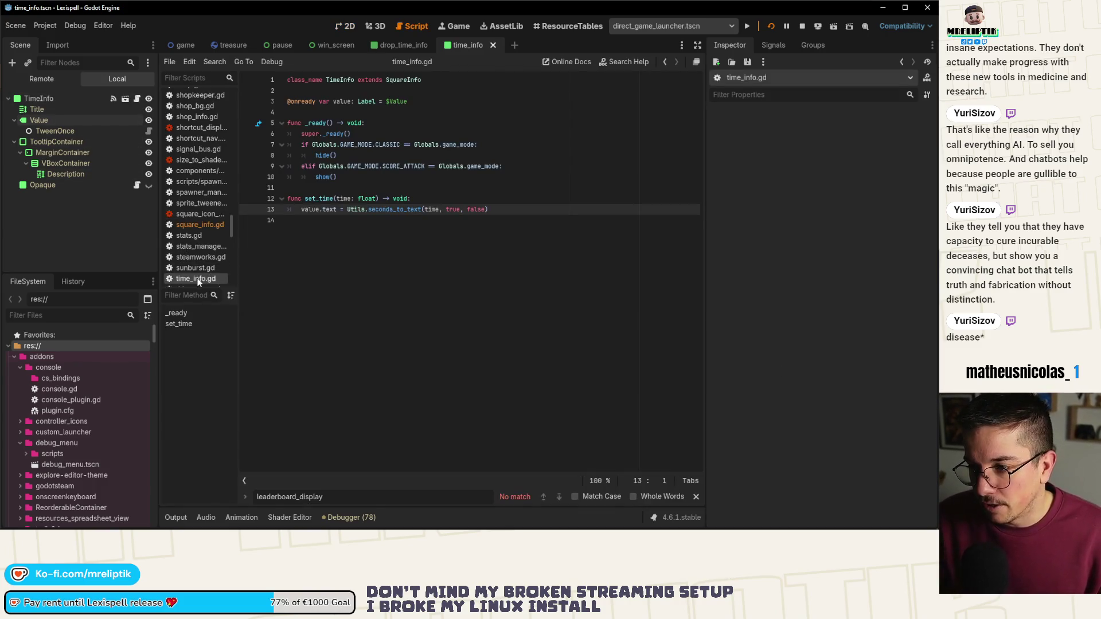
click(348, 25)
click(394, 344)
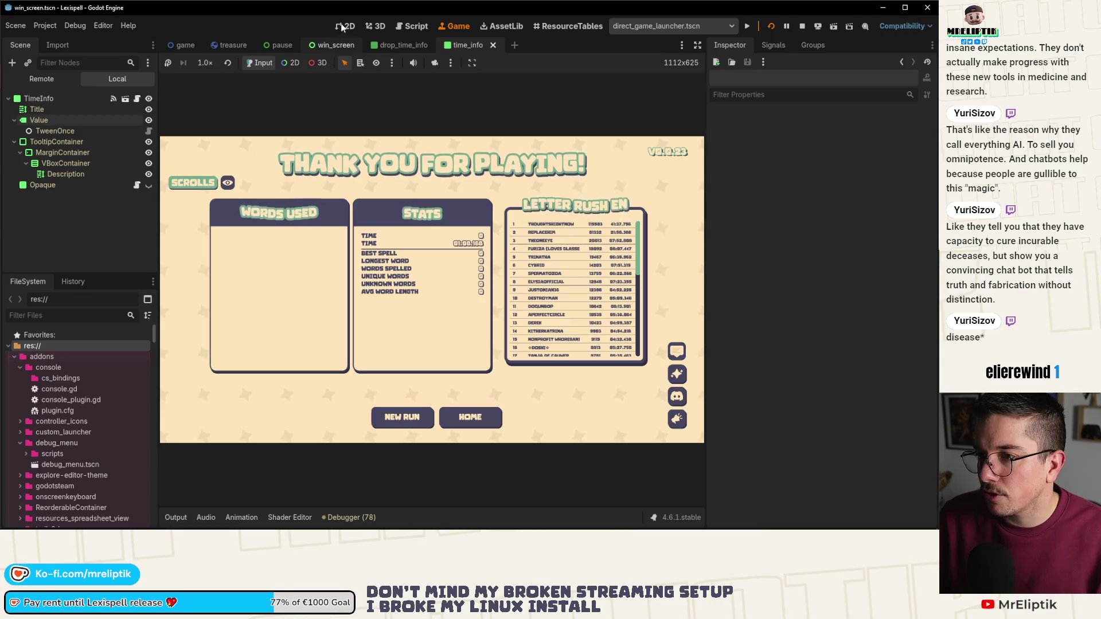
Step: Switch to the win_screen scene and scroll down its node tree
click(329, 47)
scroll(68, 260, down, 3)
scroll(59, 199, down, 5)
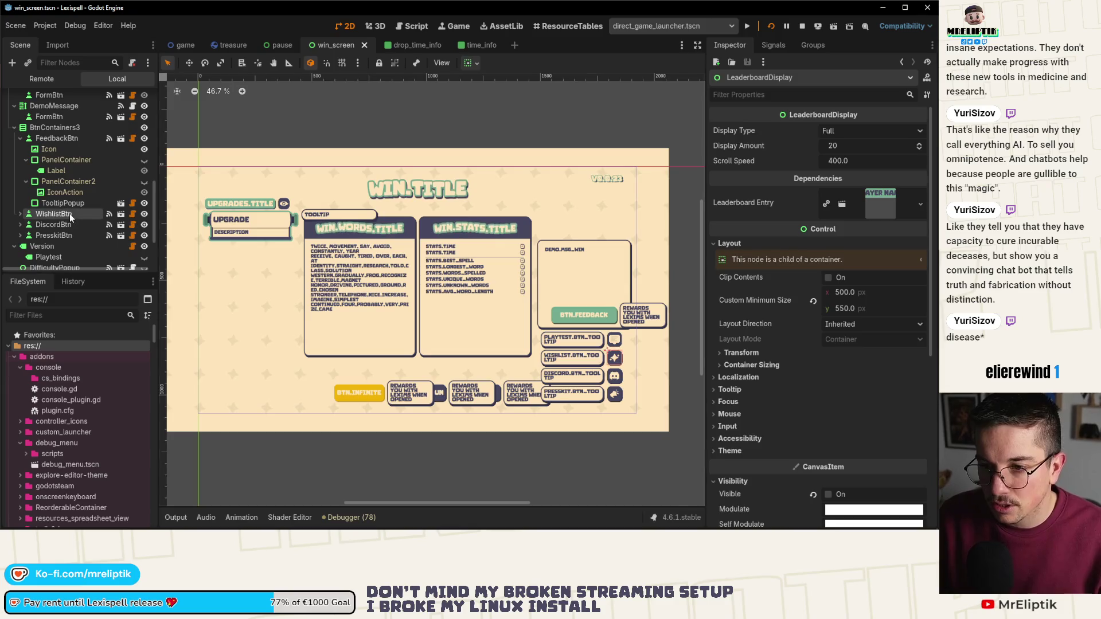
Step: Jump to WishlistBtn's _on_wishlist_btn_pressed handler through its connected signals
click(70, 213)
click(773, 45)
double_click(765, 136)
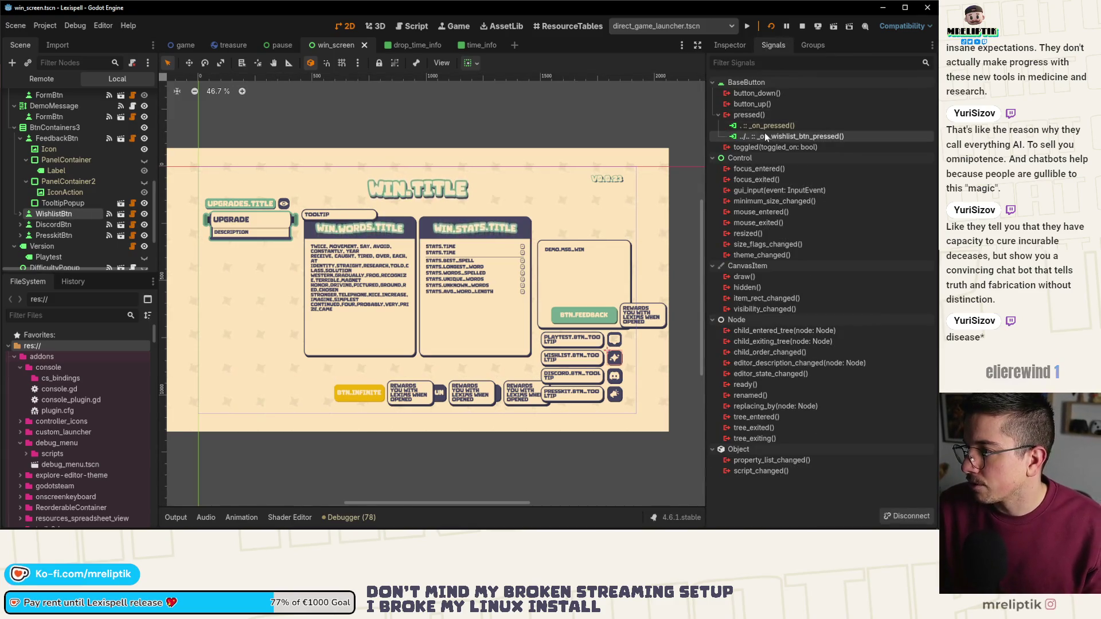
Step: Replace the handler's pass with a Steamworks reference and open steamworks.gd to check its functions
triple_click(301, 451)
text(Steam)
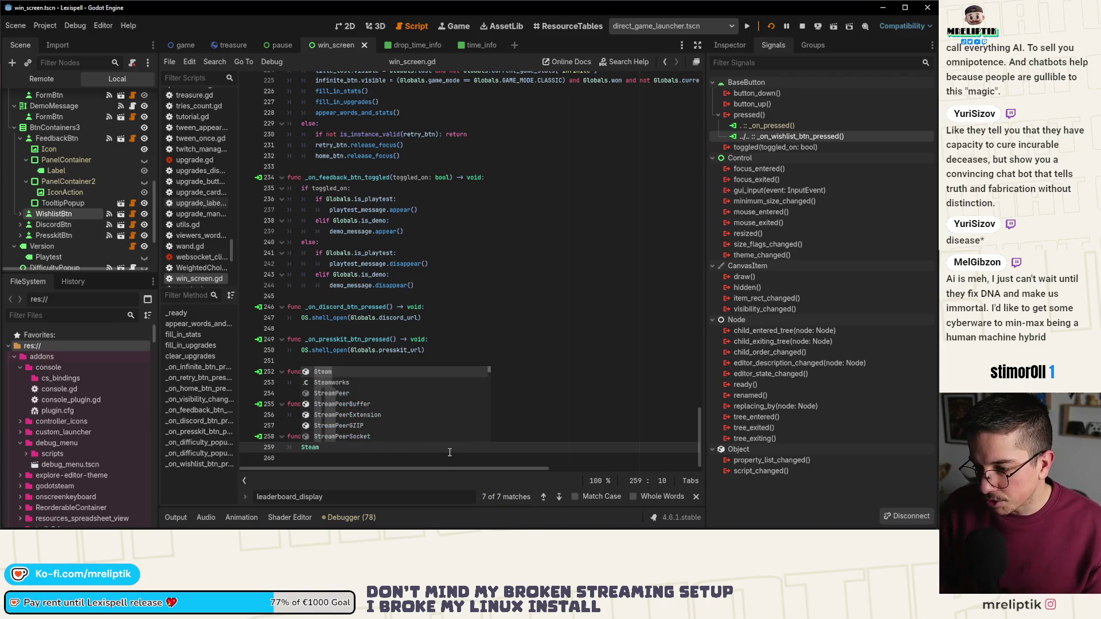
key(Down)
key(Return)
text(.w)
key(Escape)
text(w)
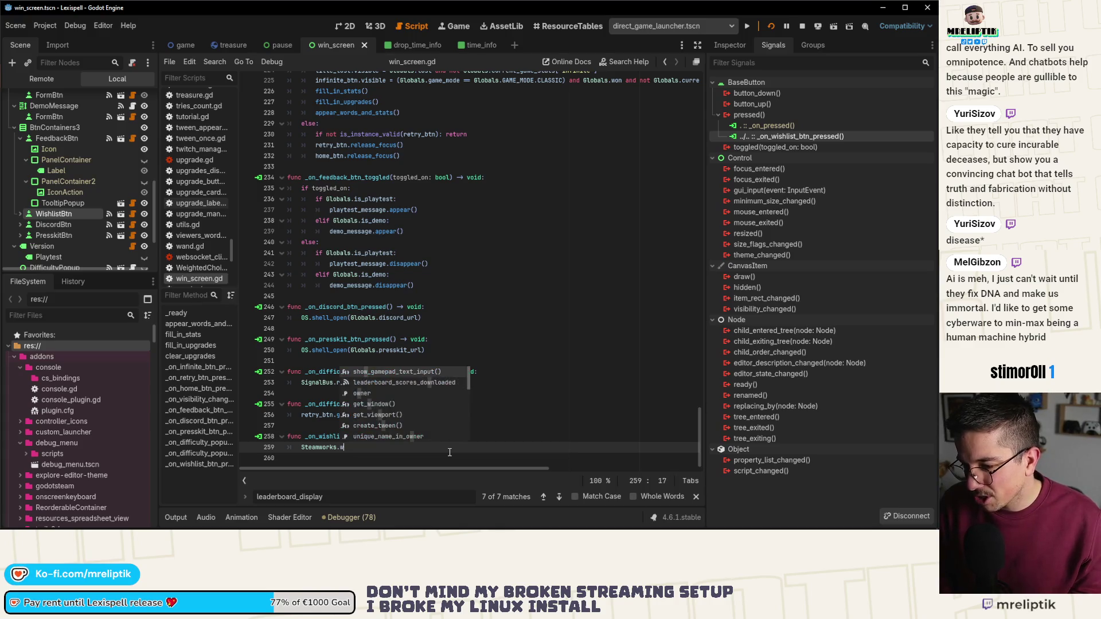
key(BackSpace)
key(BackSpace)
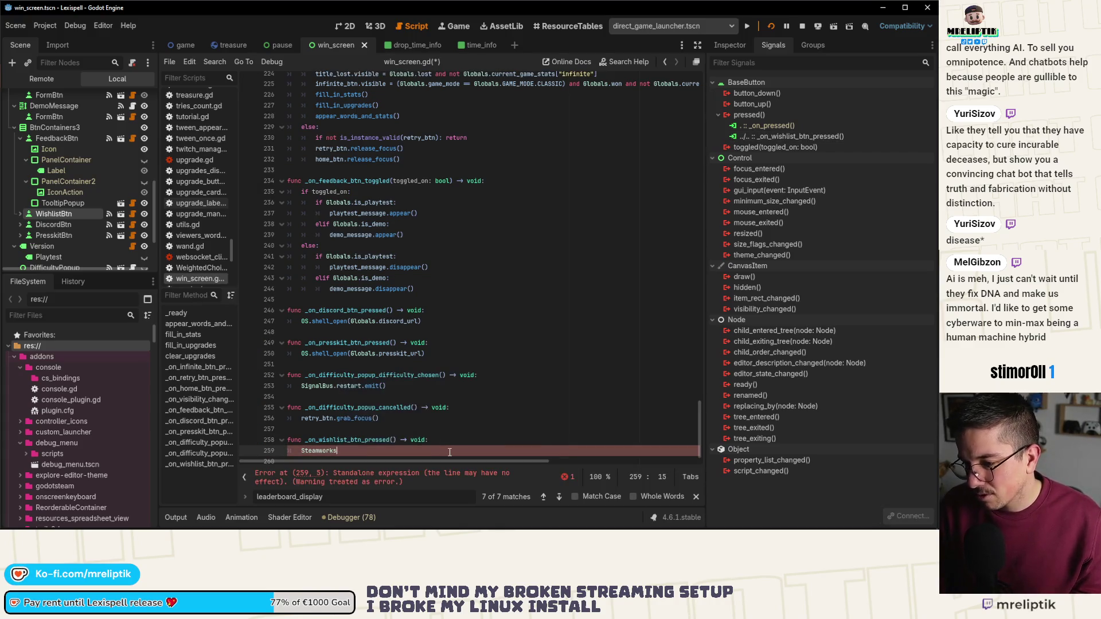
ctrl+click(320, 452)
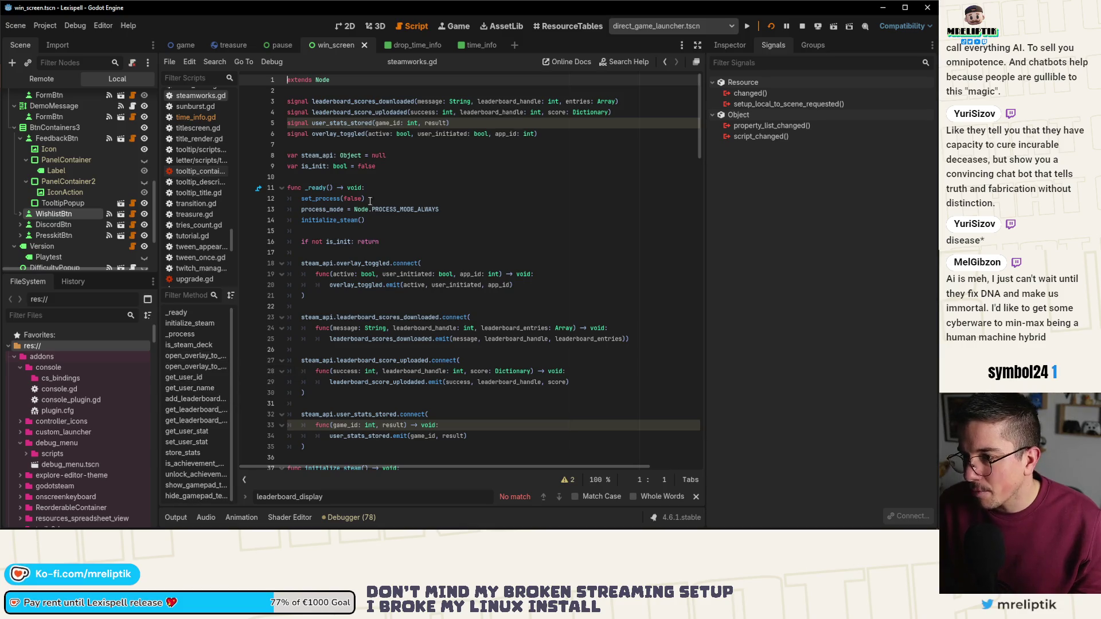
Step: Copy the Utils.open_game_steam(Globals.steam_url) line from the title screen's wishlist handler
click(133, 214)
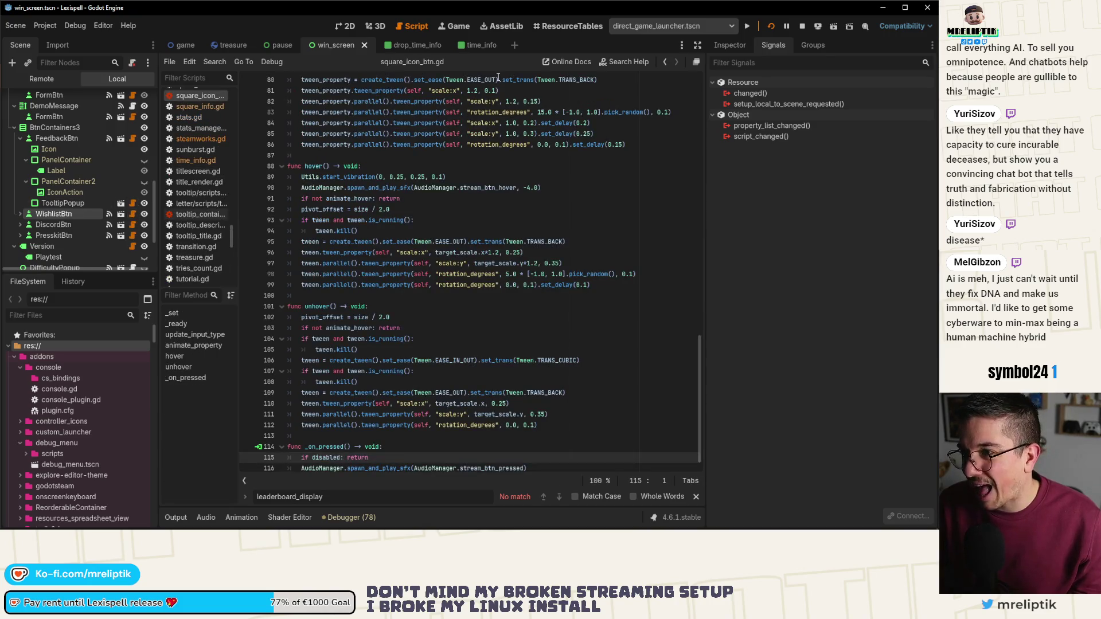
key(ctrl+shift+o)
text(titile)
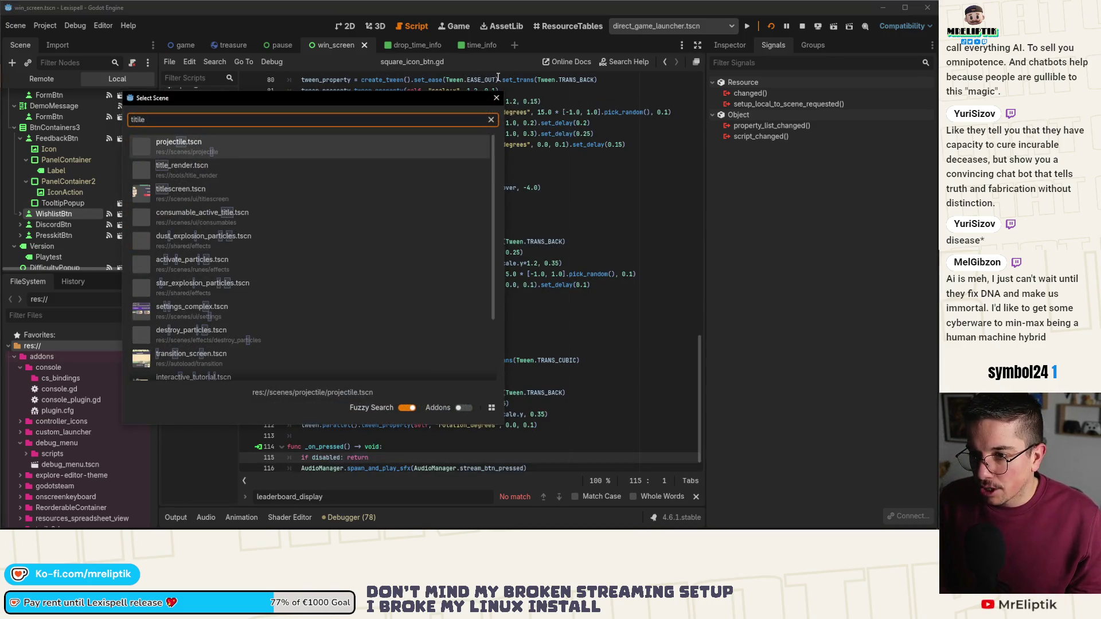
key(Down)
key(Down)
key(Return)
click(345, 28)
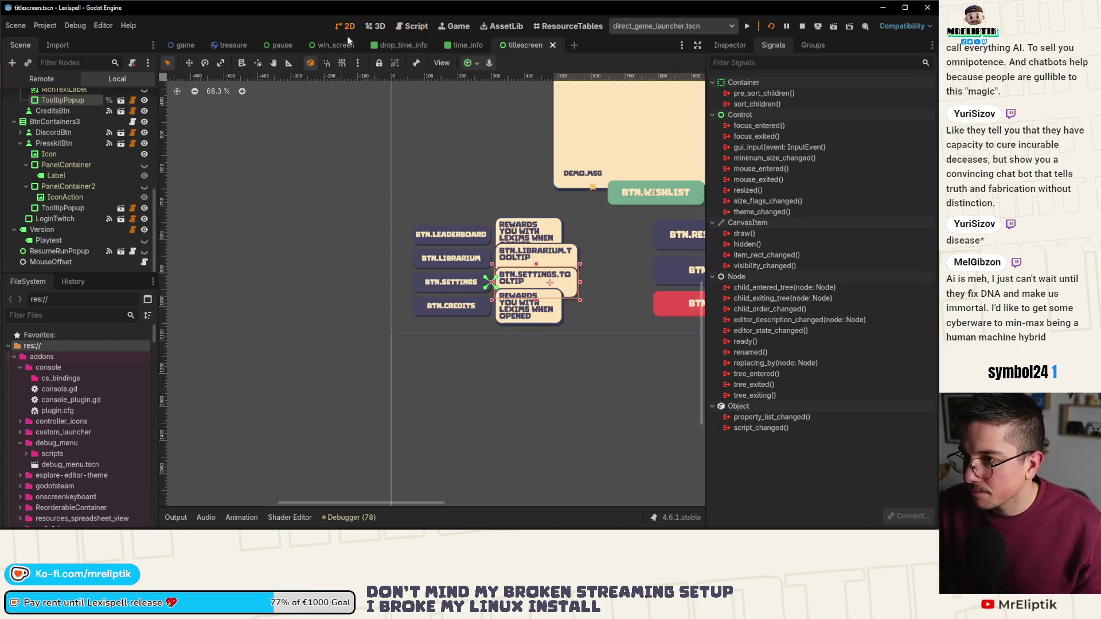
click(405, 252)
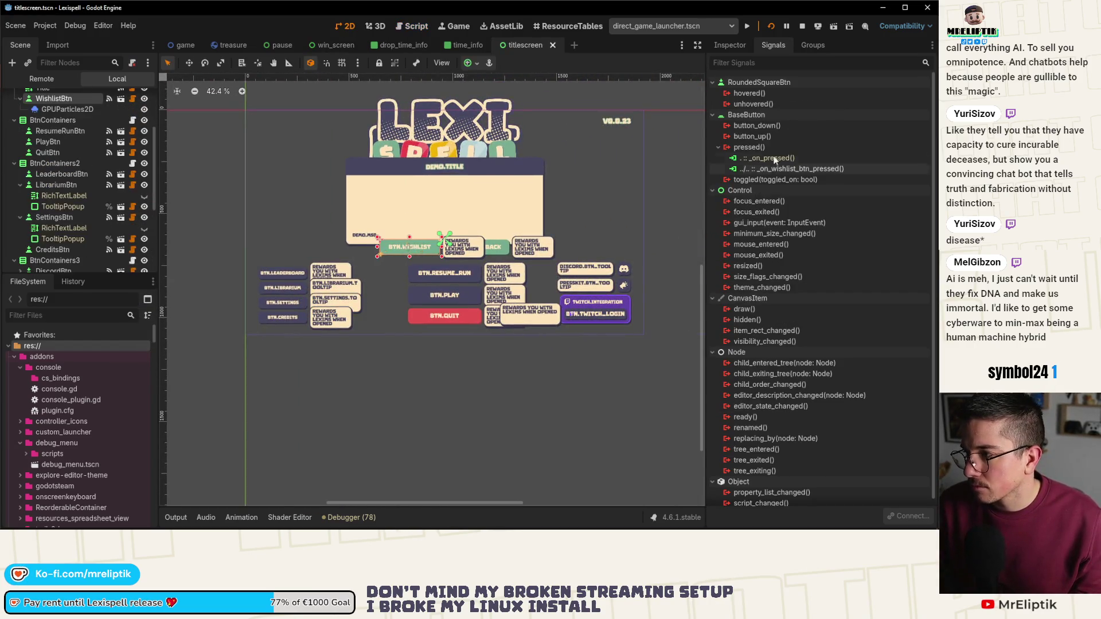
double_click(768, 167)
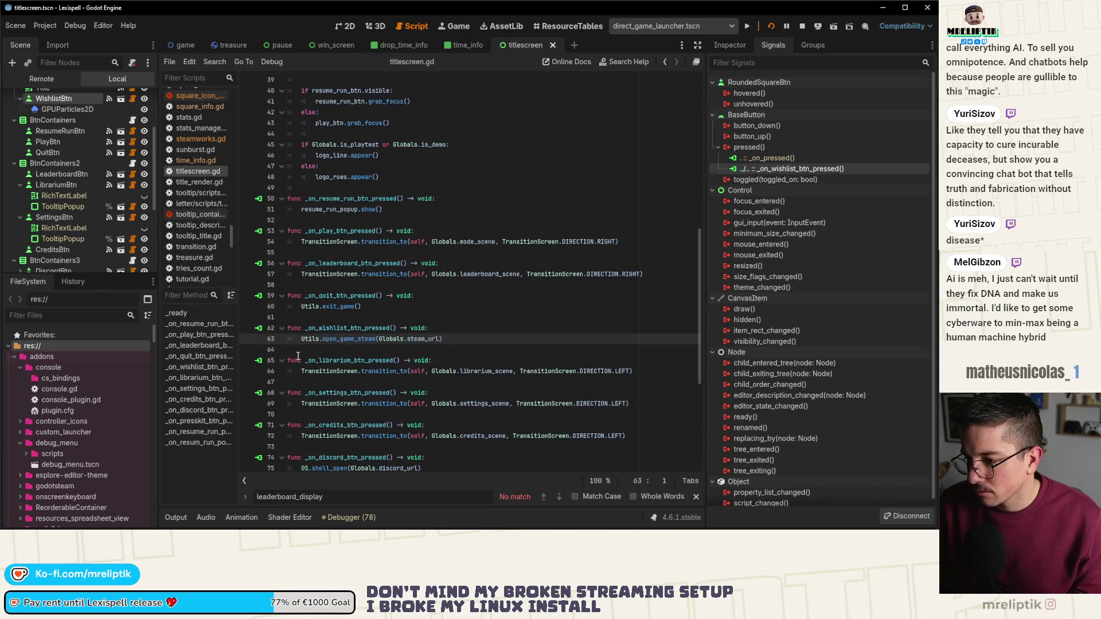
drag(301, 339, 461, 339)
key(ctrl+c)
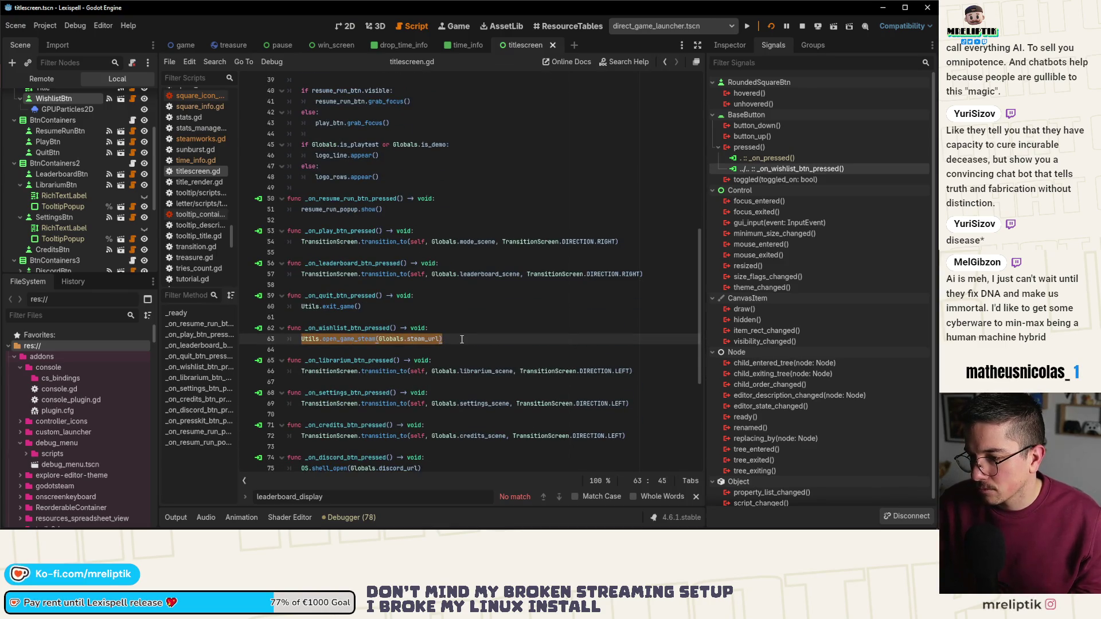
key(ctrl+s)
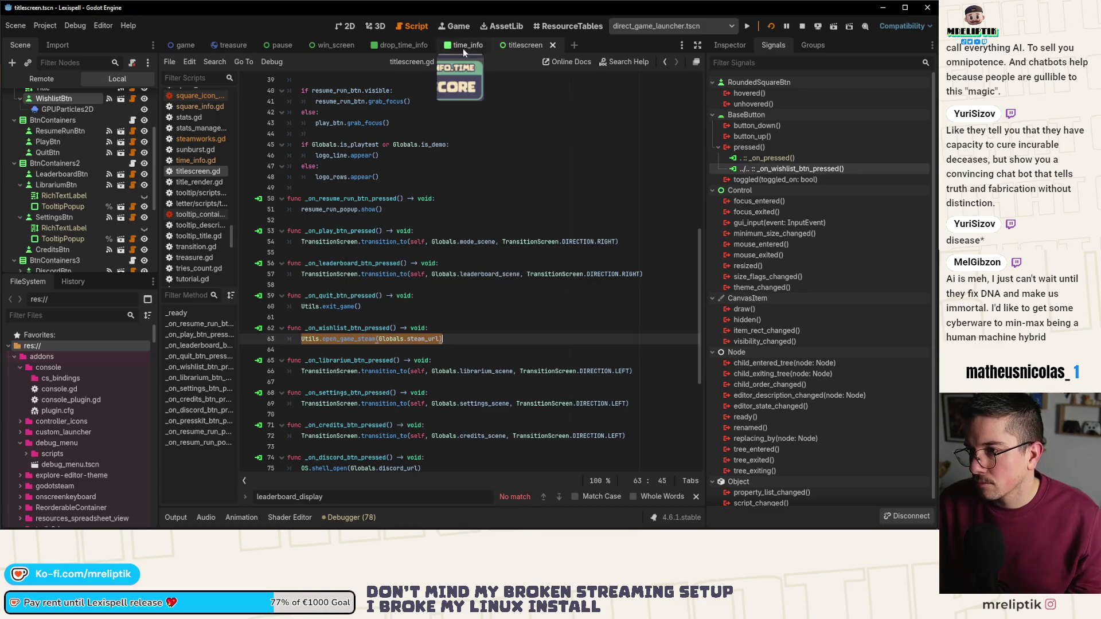
Step: Paste the Steam call over Steamworks on win_screen.gd line 259 and save
click(324, 49)
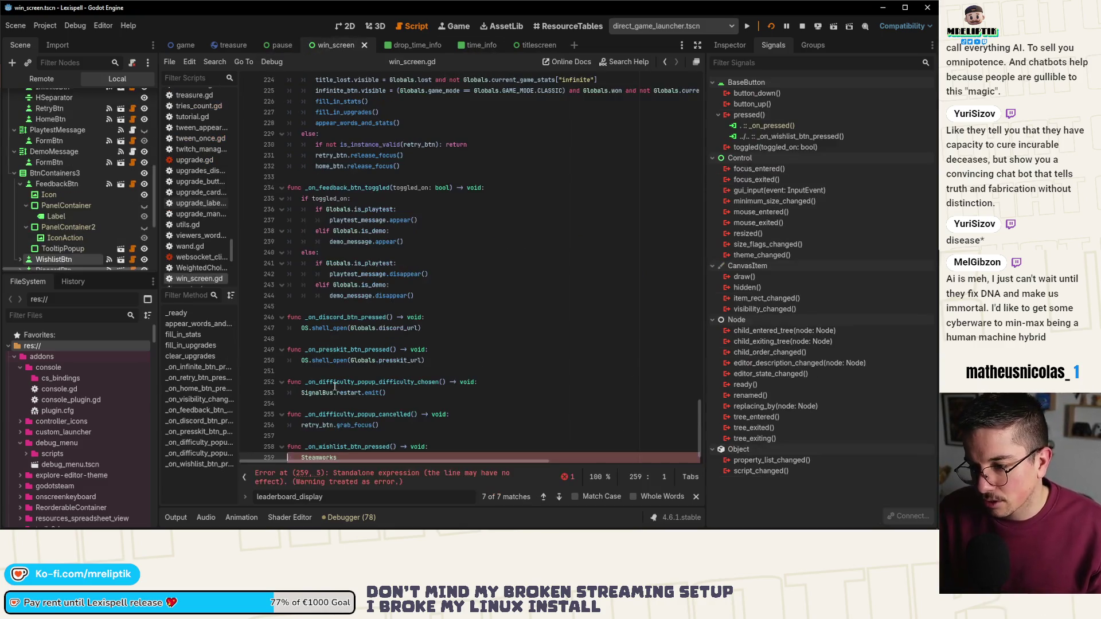
scroll(329, 442, down, 3)
double_click(328, 441)
key(ctrl+v)
key(ctrl+s)
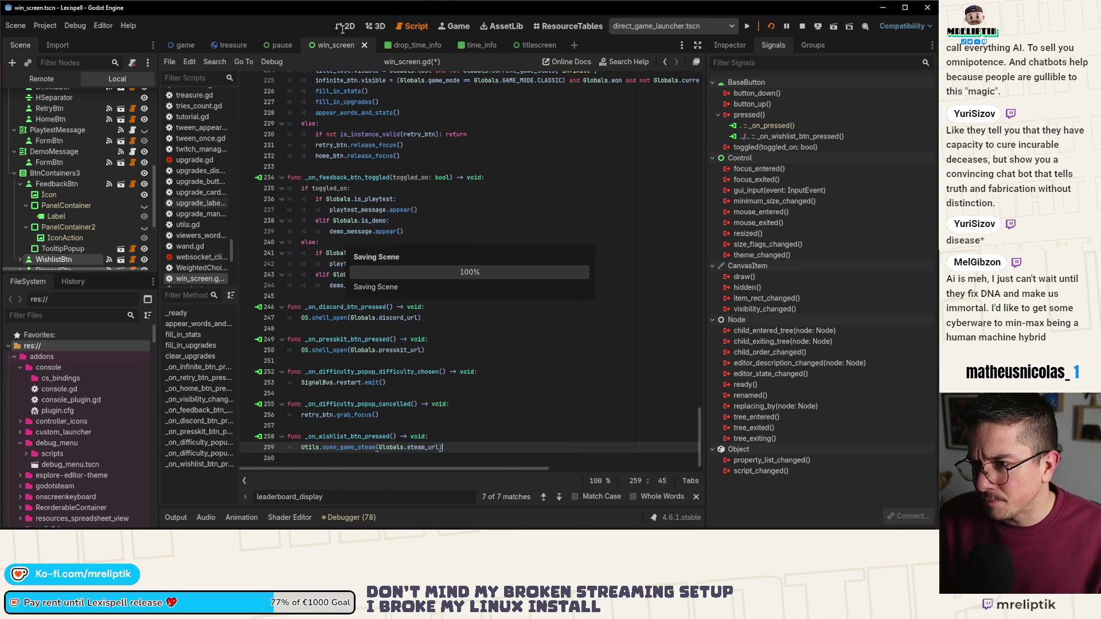
click(344, 26)
scroll(547, 297, up, 3)
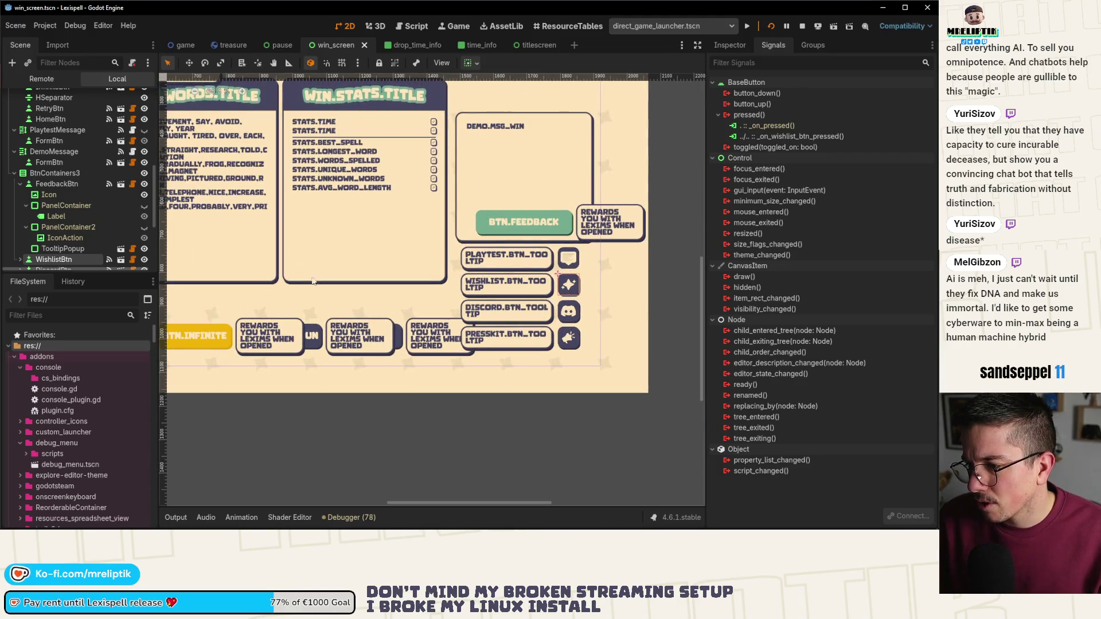
Step: Turn on Appear Auto for the WishlistBtn TooltipPopup and save the scene
click(497, 291)
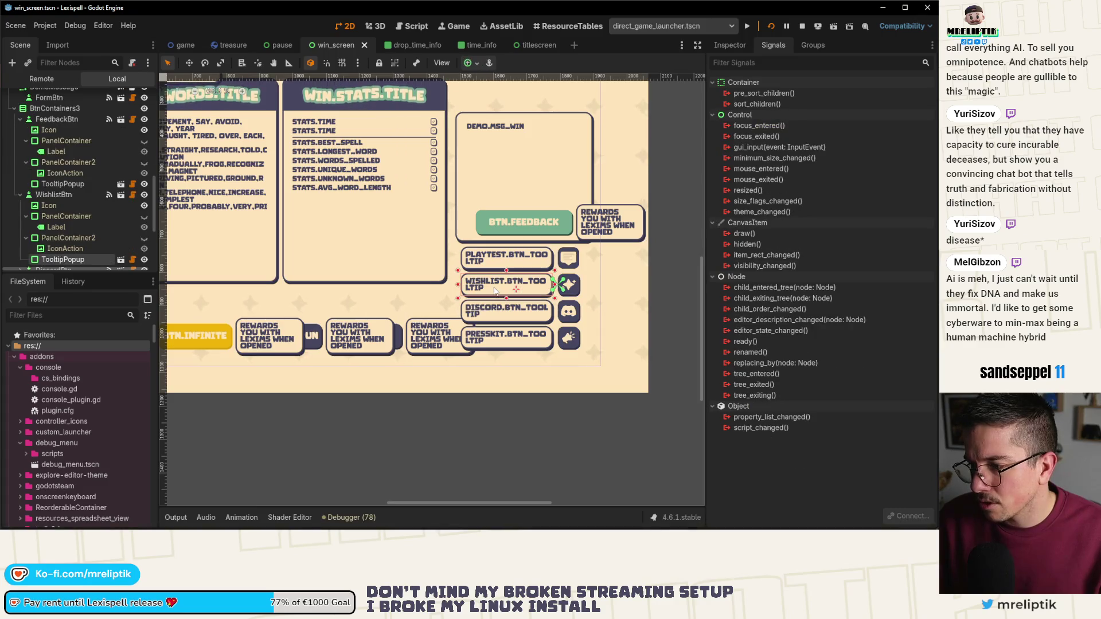
click(72, 194)
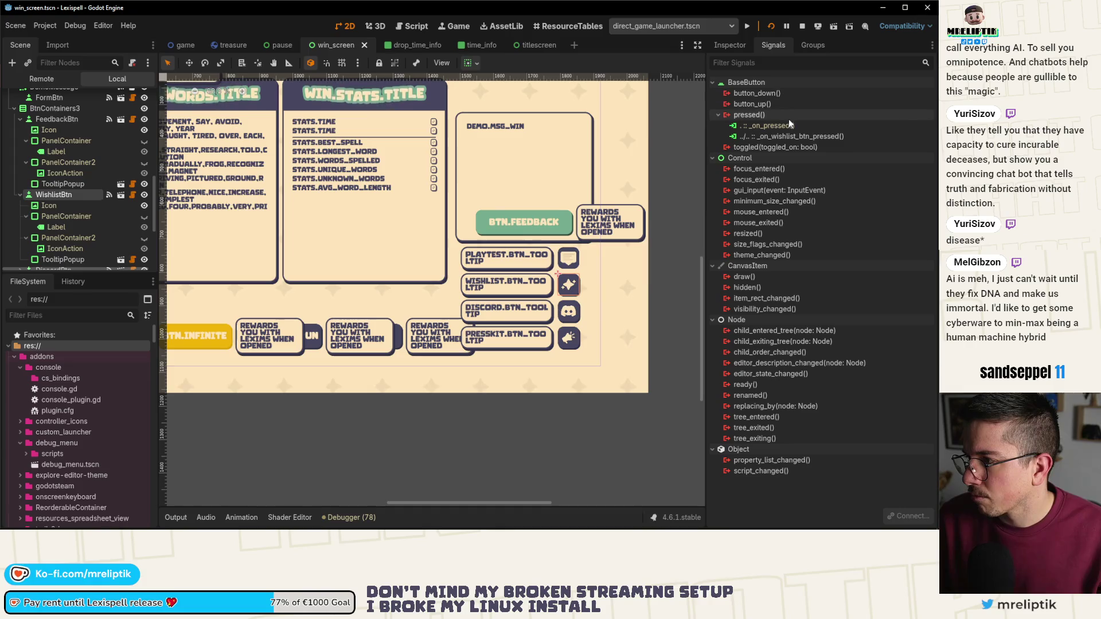
click(730, 45)
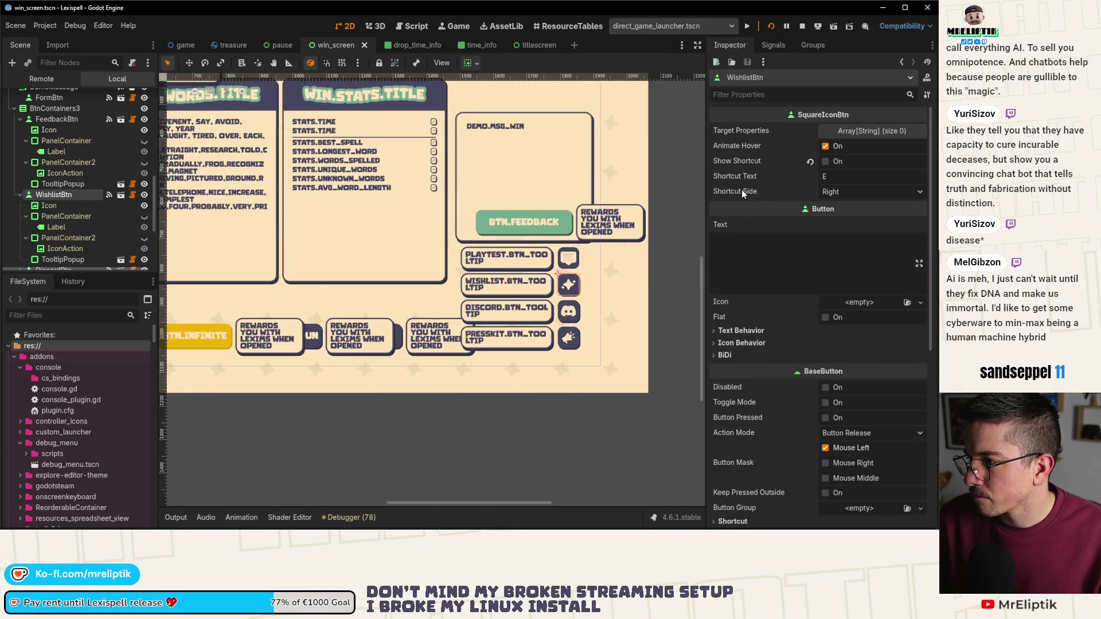
click(74, 261)
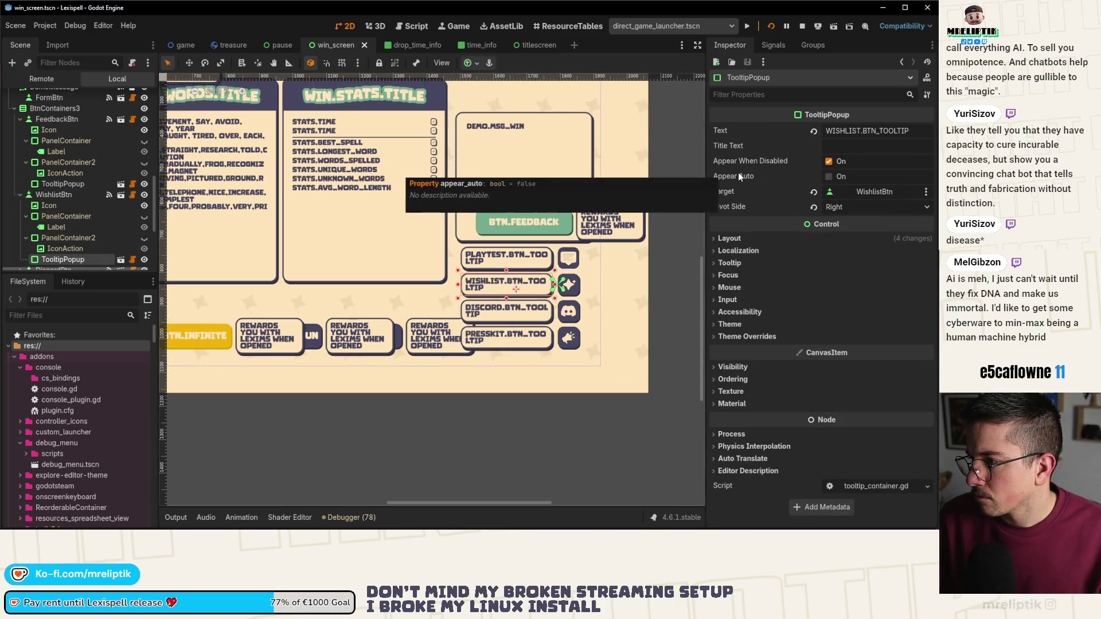
click(829, 176)
key(ctrl+s)
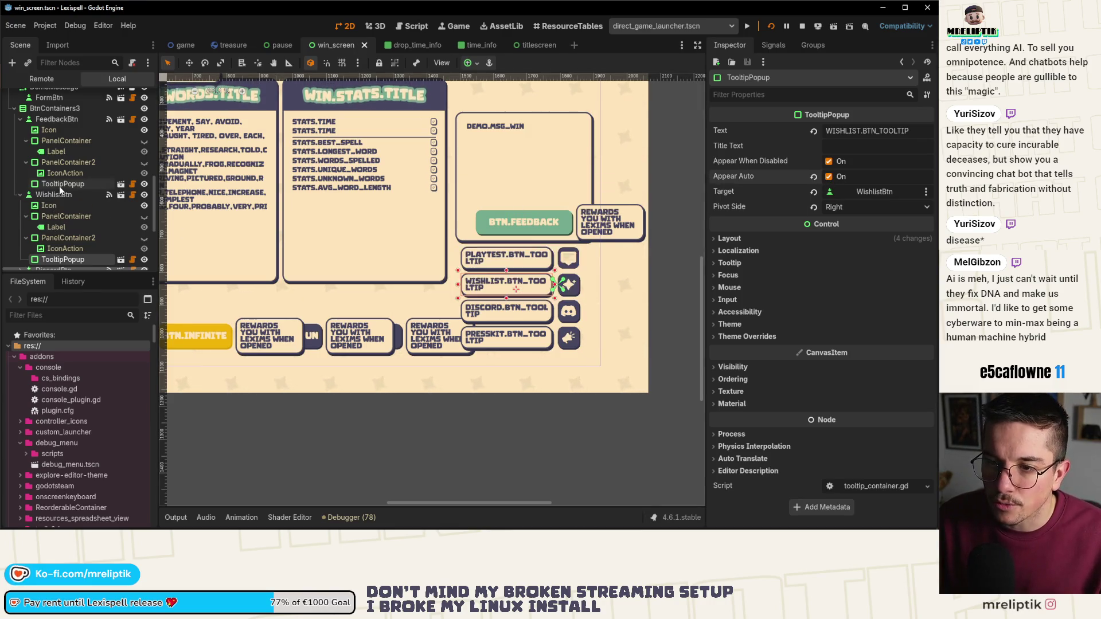
Step: Turn on Appear Auto for the FeedbackBtn TooltipPopup and save again
click(60, 186)
click(829, 176)
key(ctrl+s)
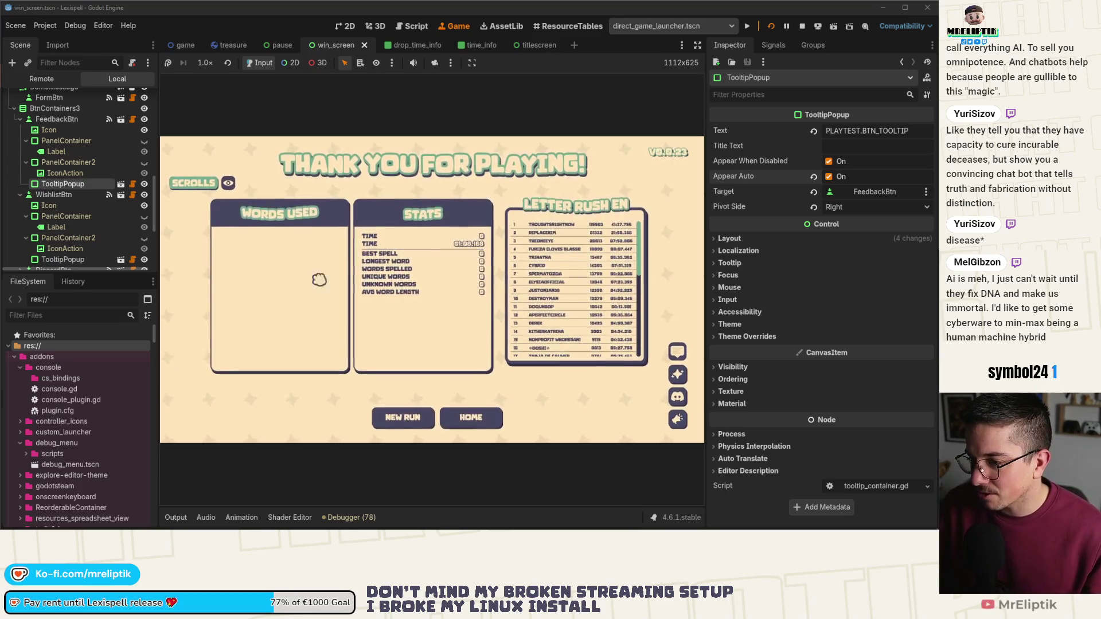
Step: Stop the running game and inspect the StatsRush AutoTween settings
click(802, 26)
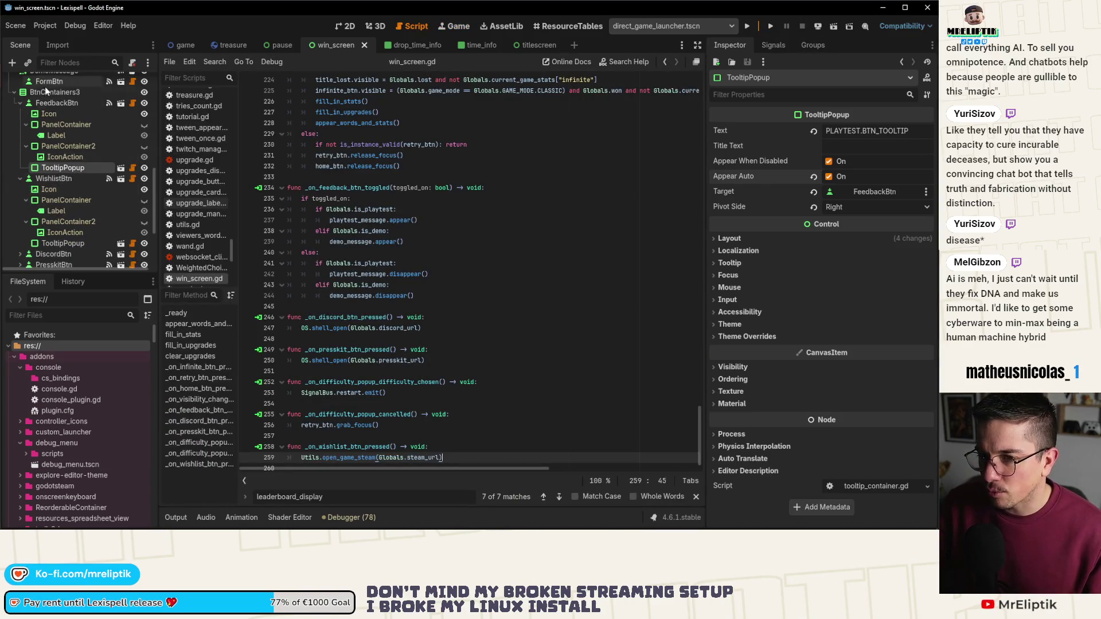
scroll(95, 212, up, 8)
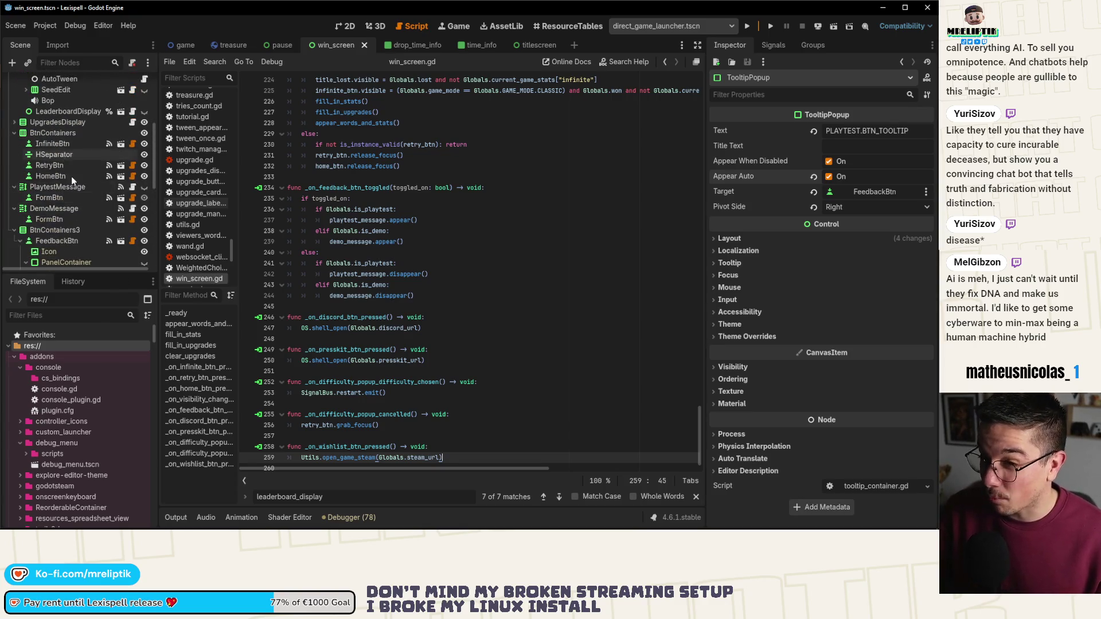
click(59, 147)
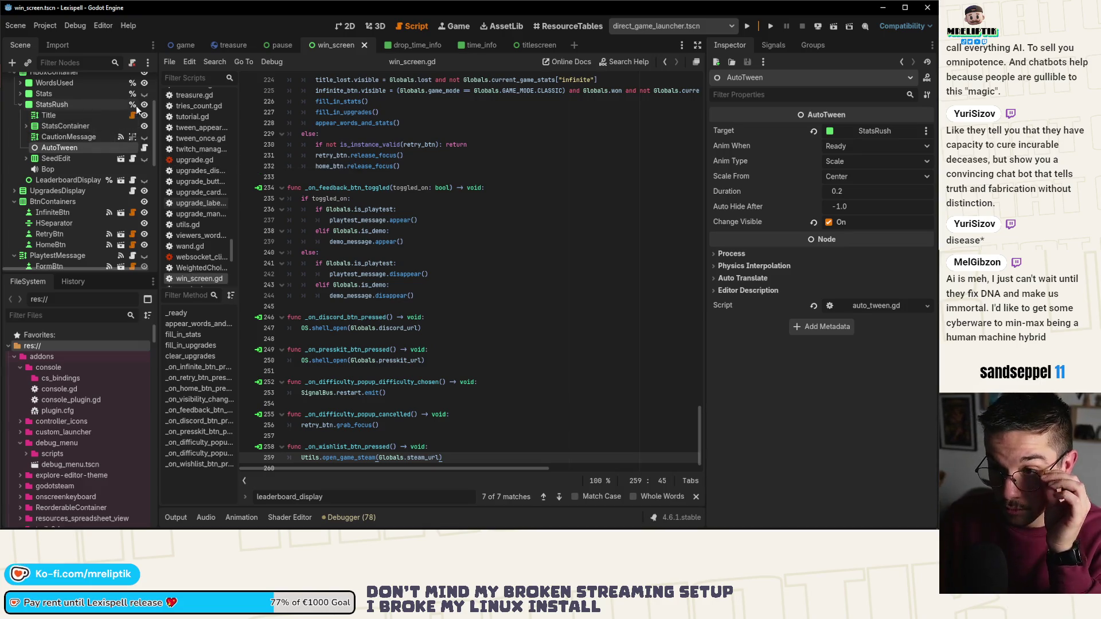
Step: Check the StatsRush panel, then search win_screen.gd for every stats_panel usage
click(95, 101)
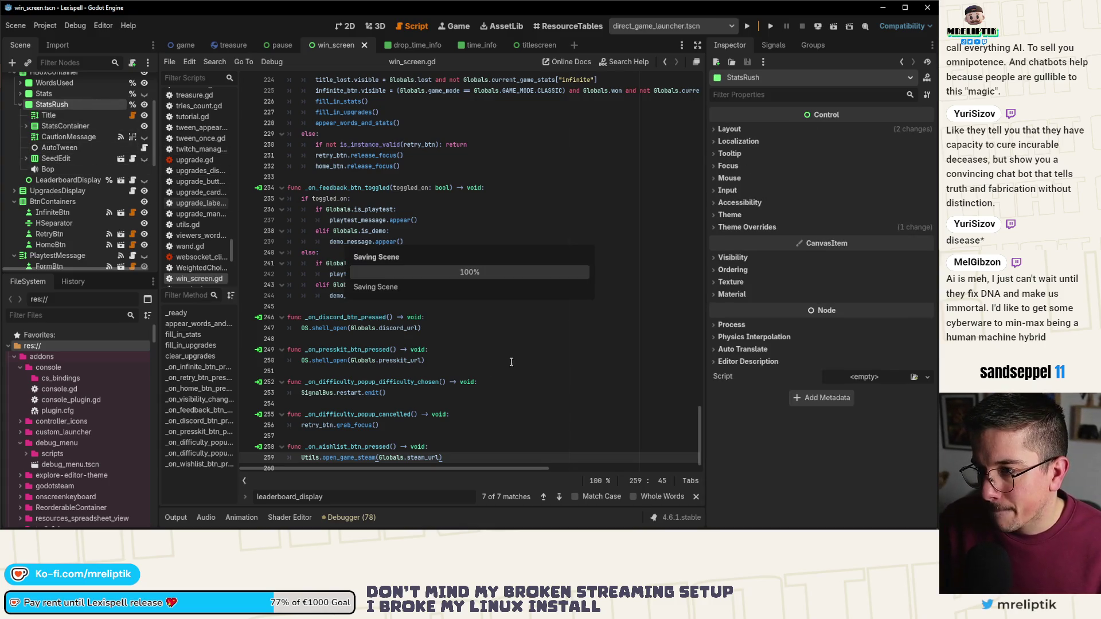
scroll(501, 270, up, 10)
scroll(501, 269, up, 3)
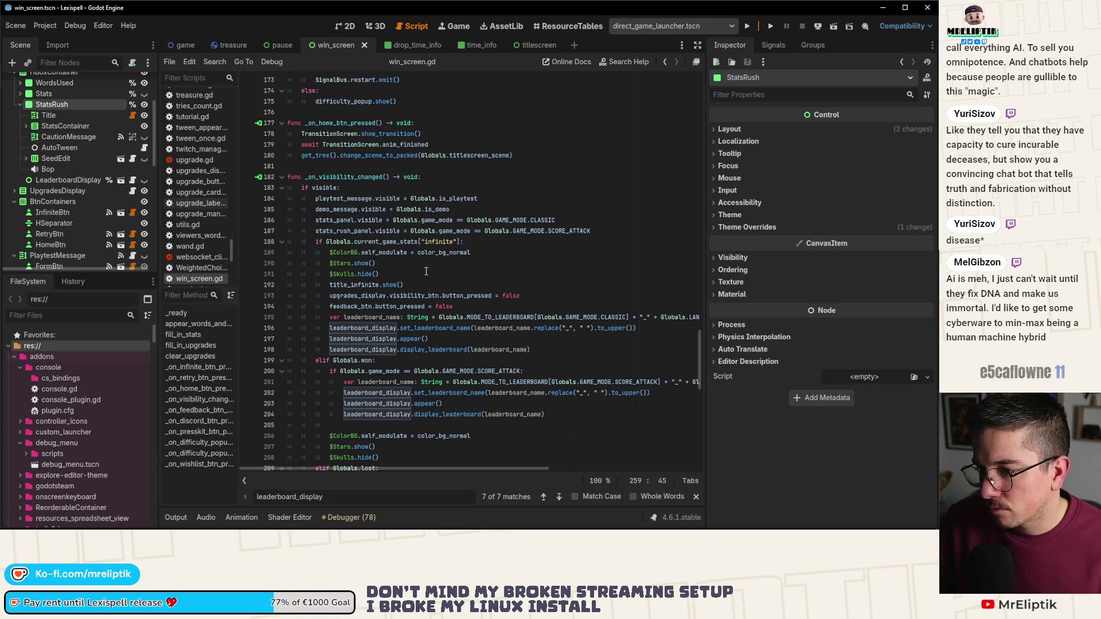
scroll(426, 271, up, 6)
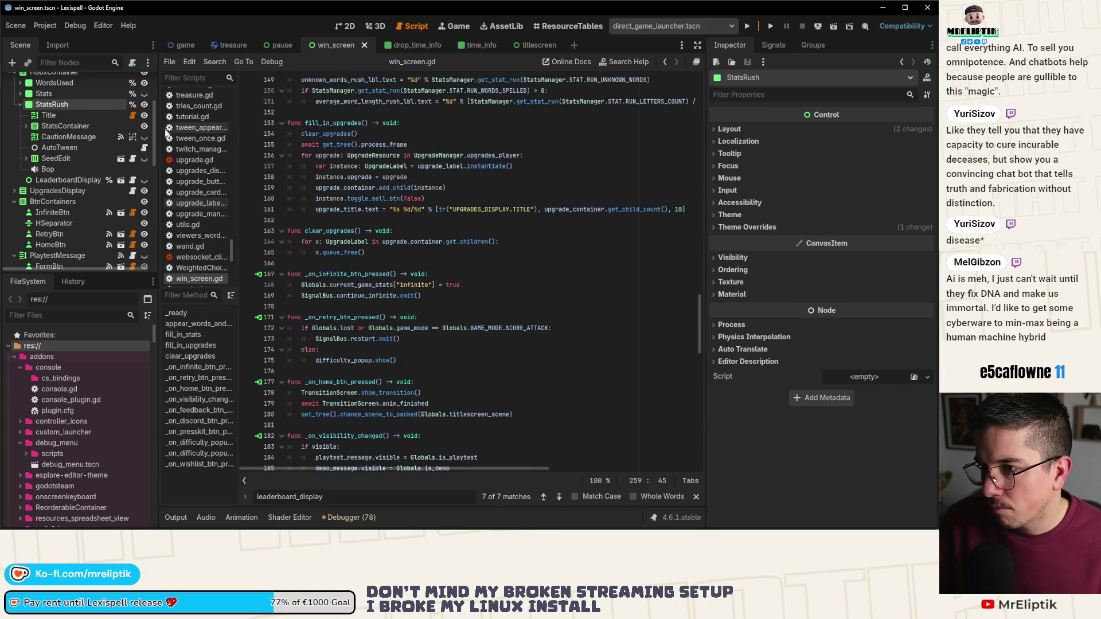
scroll(132, 112, up, 3)
click(538, 287)
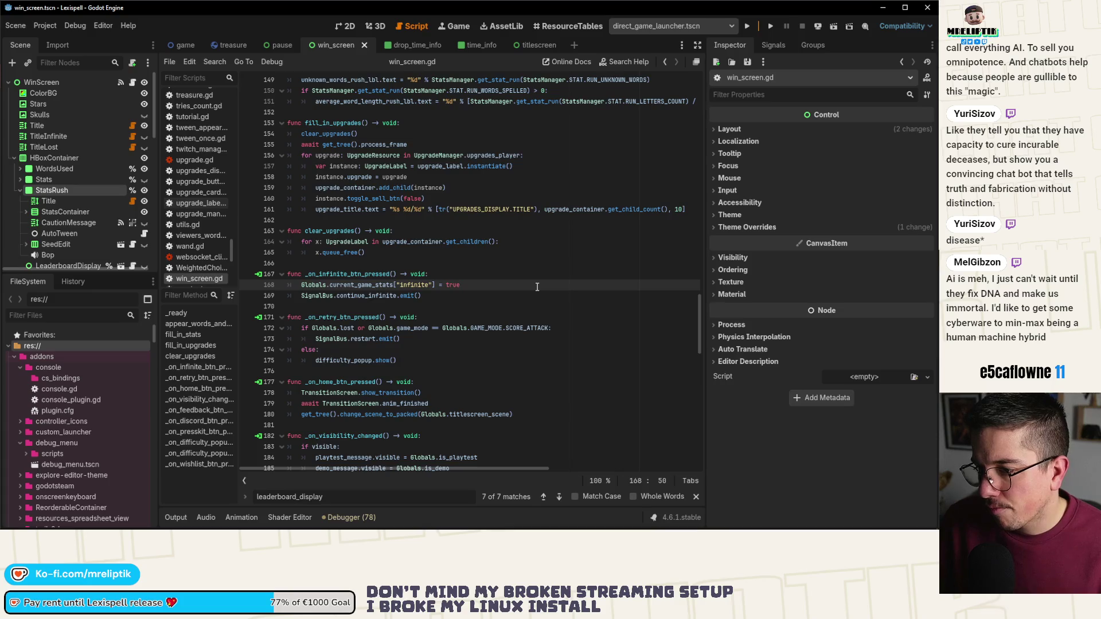
scroll(537, 287, down, 5)
double_click(326, 276)
key(ctrl+f)
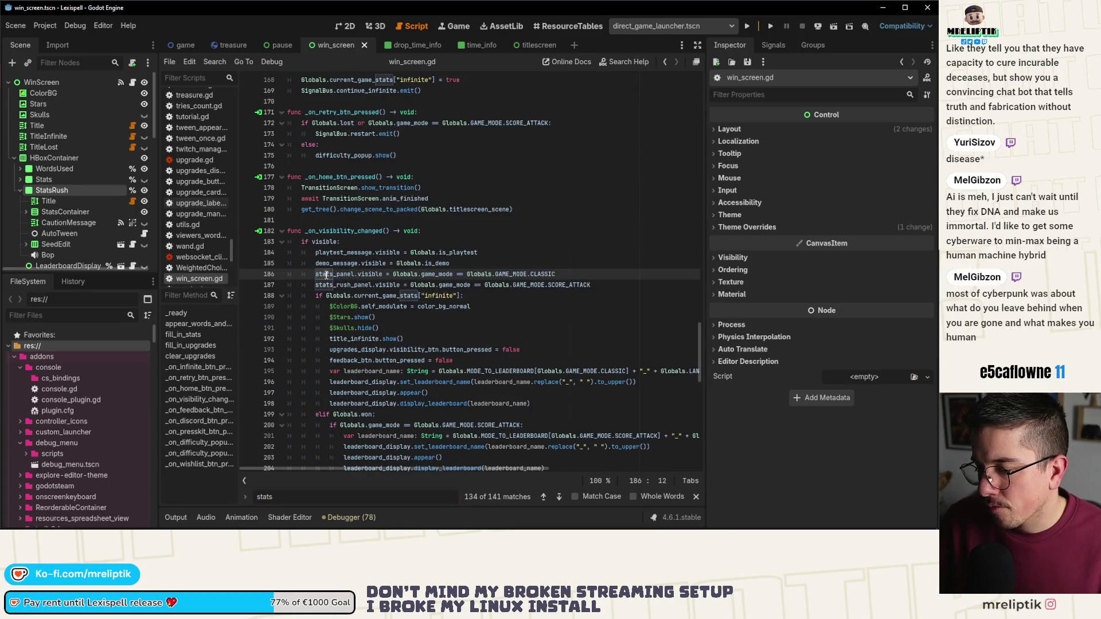
double_click(325, 275)
key(ctrl+f)
click(558, 498)
click(558, 498)
click(557, 498)
click(558, 497)
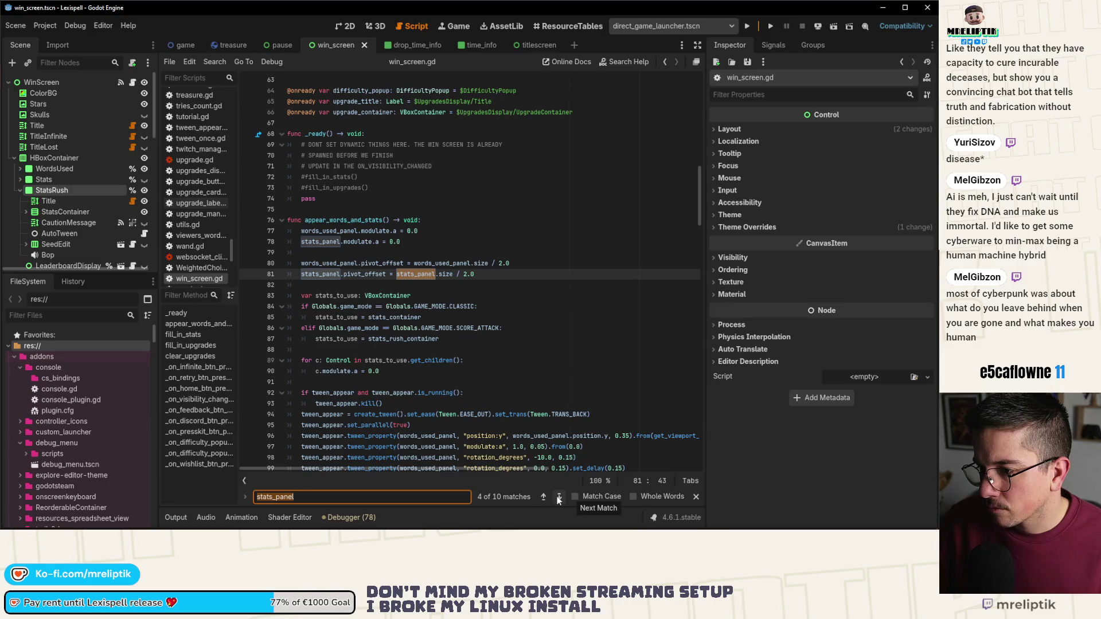
Step: Move the stats_to_use block from lines 83–87 to the top of appear_words_and_stats
scroll(440, 279, down, 1)
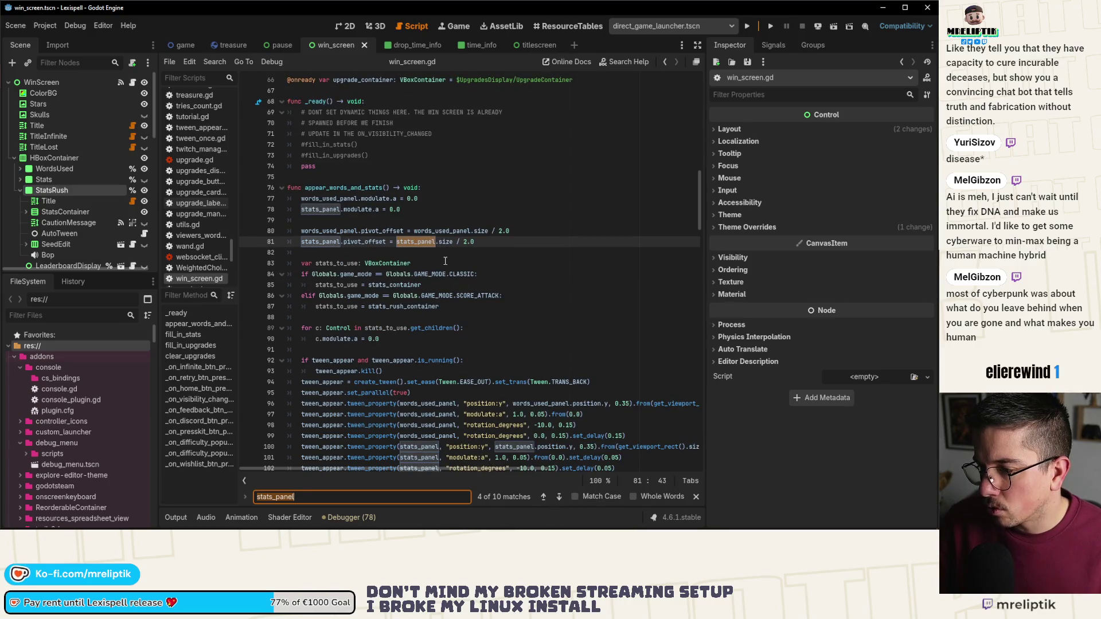
click(450, 262)
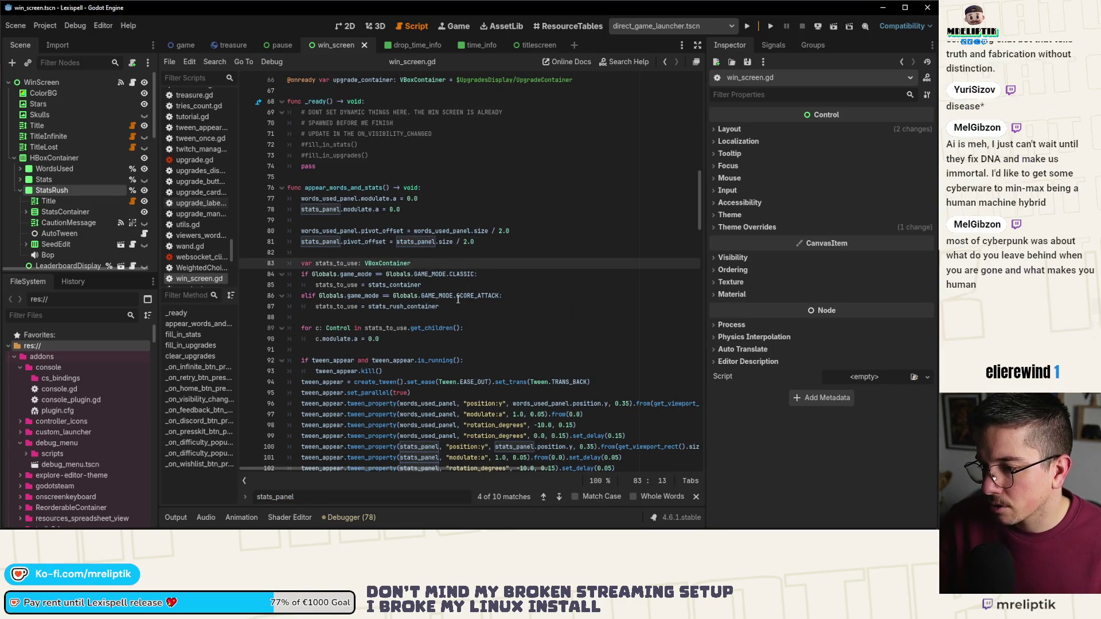
drag(451, 307, 323, 261)
key(Delete)
click(444, 187)
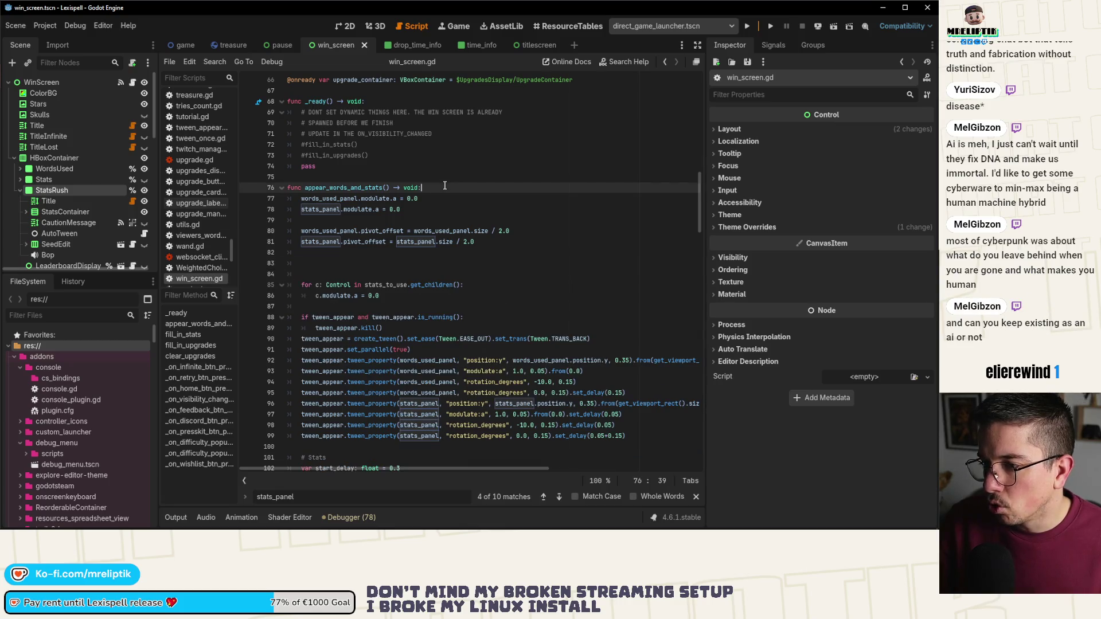
key(Return)
text(var stats_to_use: VBoxContainer 	if Globals.game_mode == Globals.GAME_MODE.CLASSIC: 		stats_to_use = stats_container 	elif Globals.game_mode == Globals.GAME_MODE.SCORE_ATTACK: 		stats_to_use = stats_rush_container)
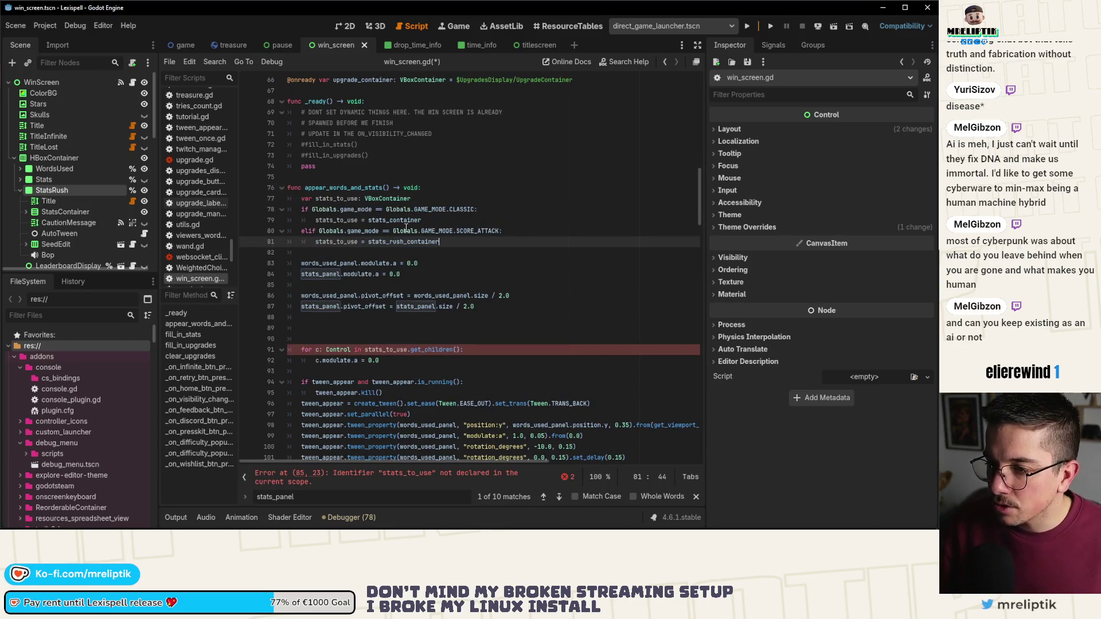
click(349, 325)
key(BackSpace)
key(BackSpace)
Step: Replace stats_panel with stats_to_use on lines 84 and 87
double_click(321, 273)
text(stats_to_use)
double_click(321, 306)
text(stats_to_use)
double_click(418, 306)
text(stats_to_use)
Step: Replace the remaining stats_panel references on lines 100–103 with stats_to_use and save the script
scroll(426, 291, down, 4)
click(421, 318)
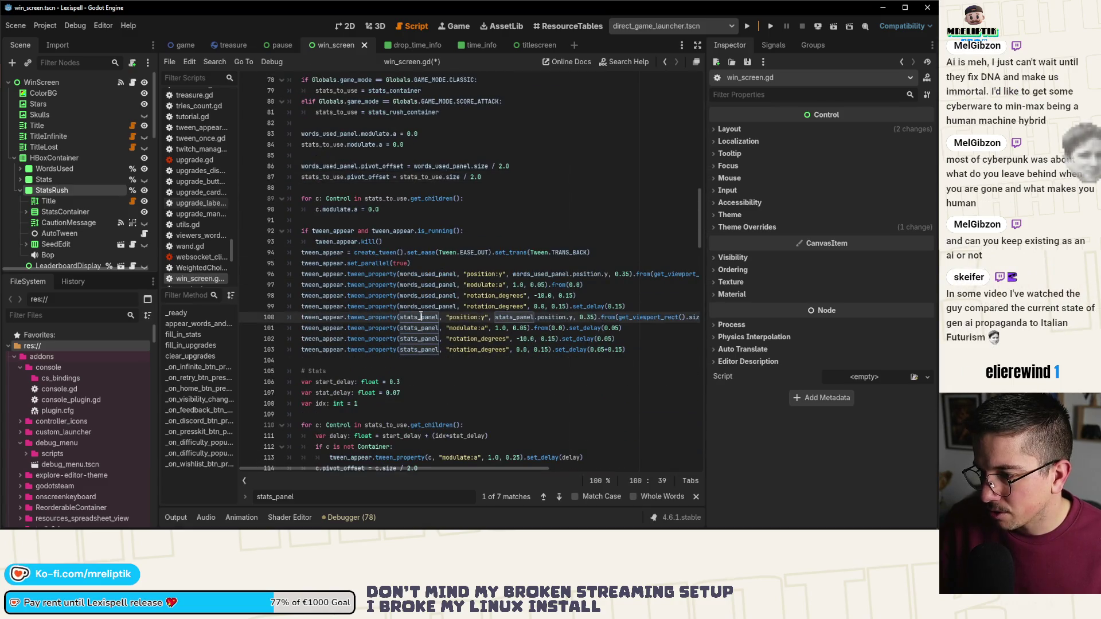
double_click(420, 318)
text(stats_to_use)
double_click(514, 317)
text(stats_to_use)
double_click(418, 328)
text(stats_to_use)
double_click(417, 339)
text(stats_to_use)
double_click(420, 350)
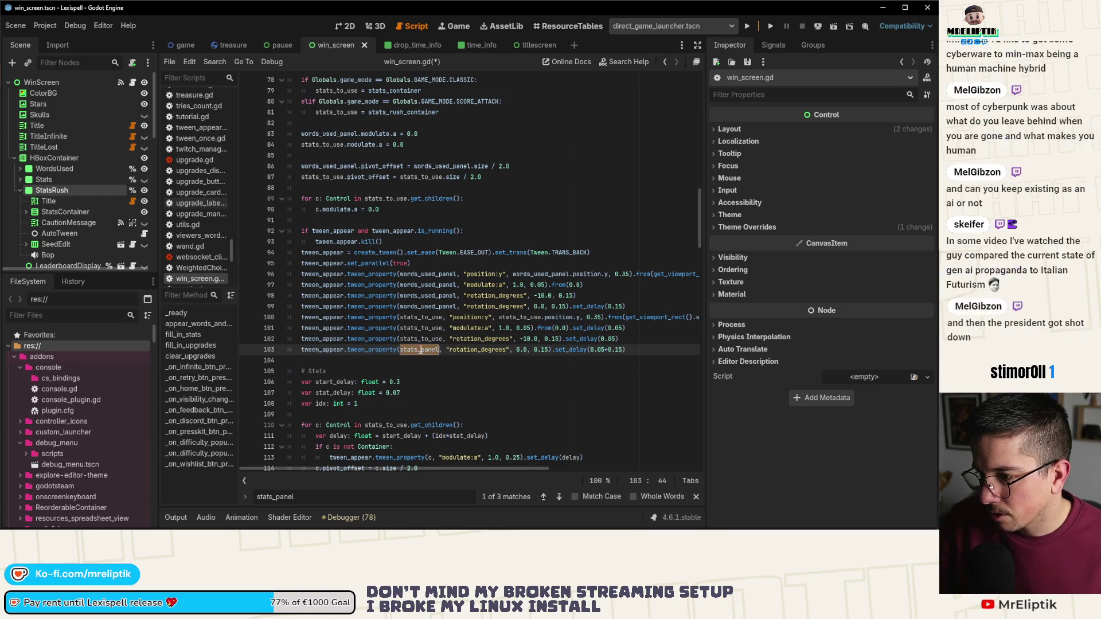
text(stats_to_use)
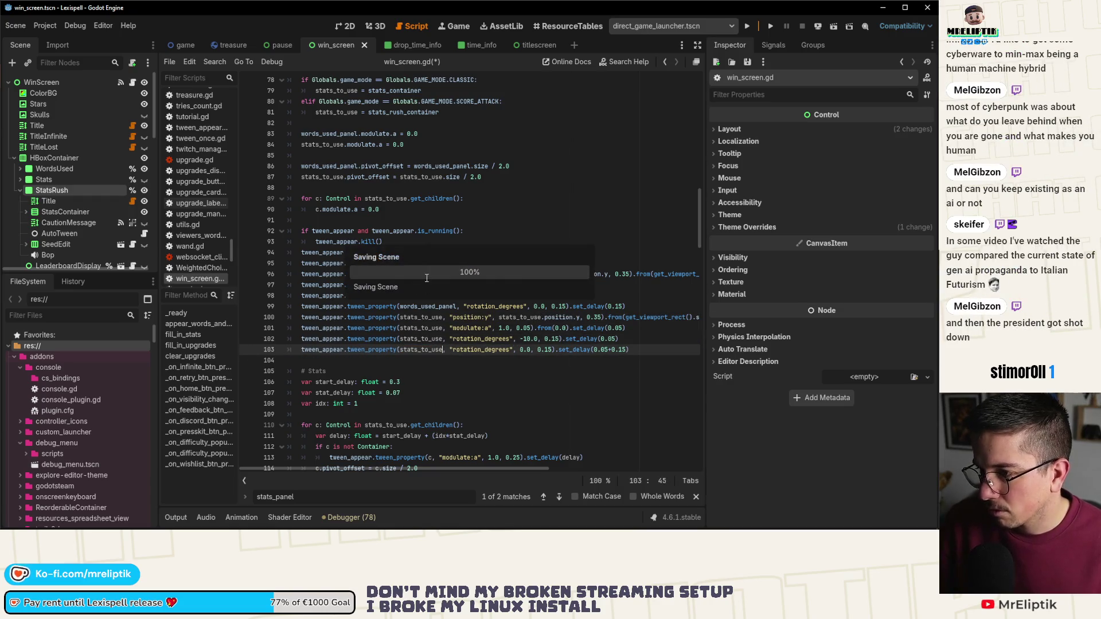
key(ctrl+s)
Step: Review the revised appear_words_and_stats function from line 79
scroll(347, 151, up, 1)
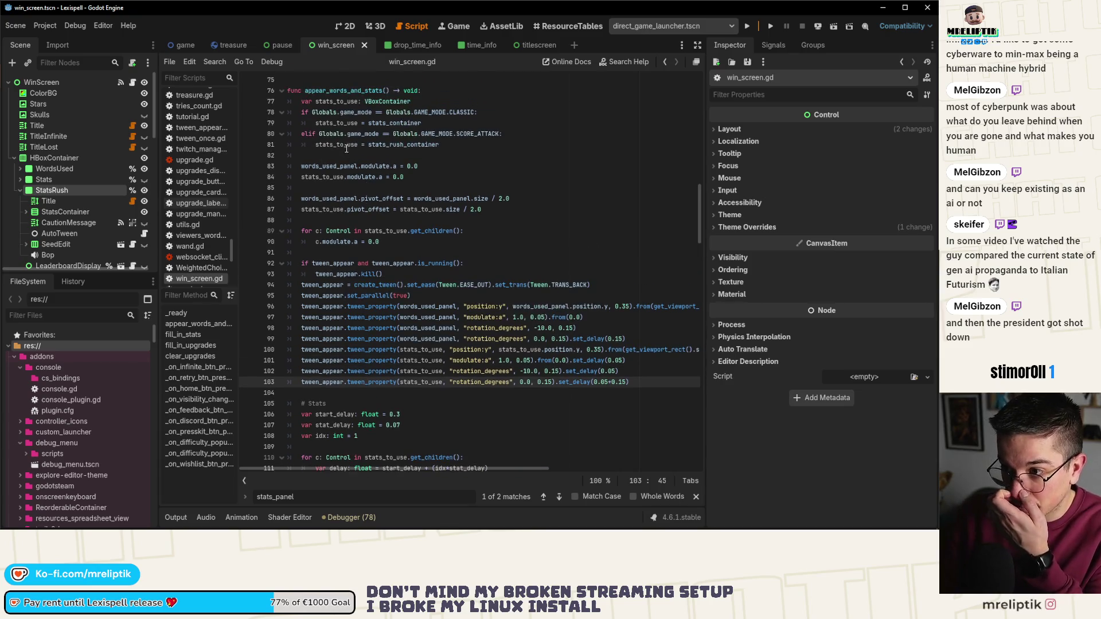
click(400, 127)
scroll(457, 228, down, 11)
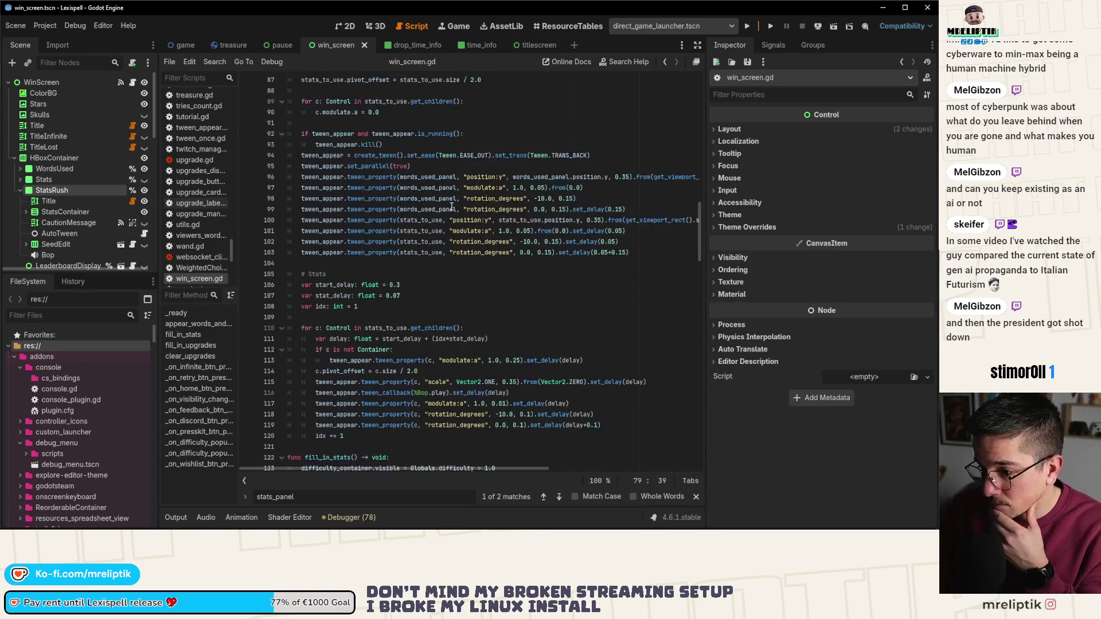
scroll(457, 228, up, 5)
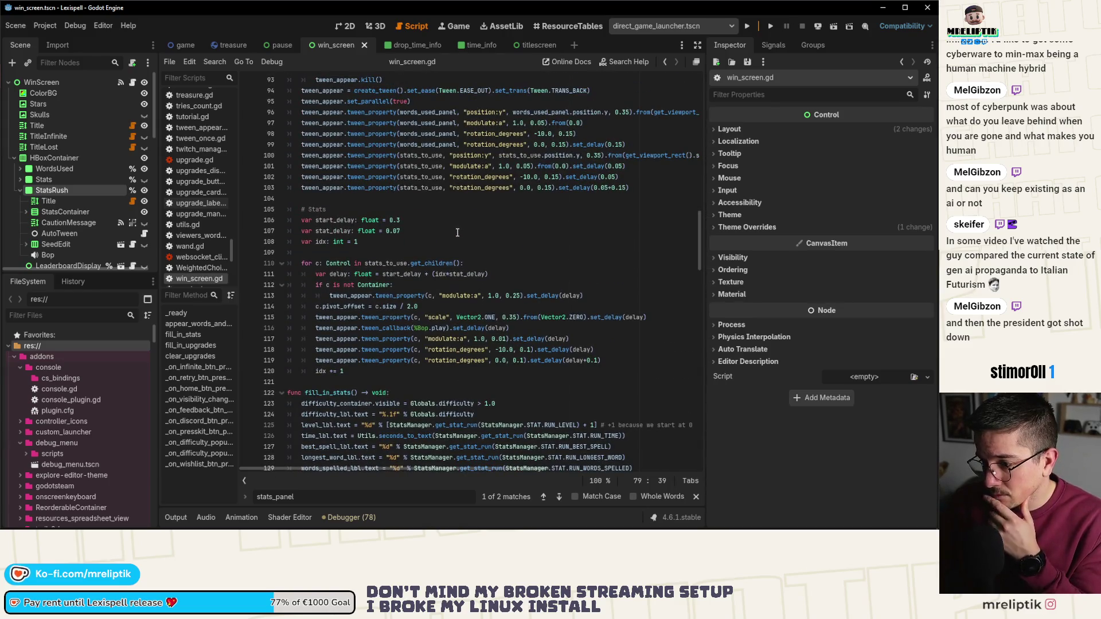
scroll(483, 240, up, 5)
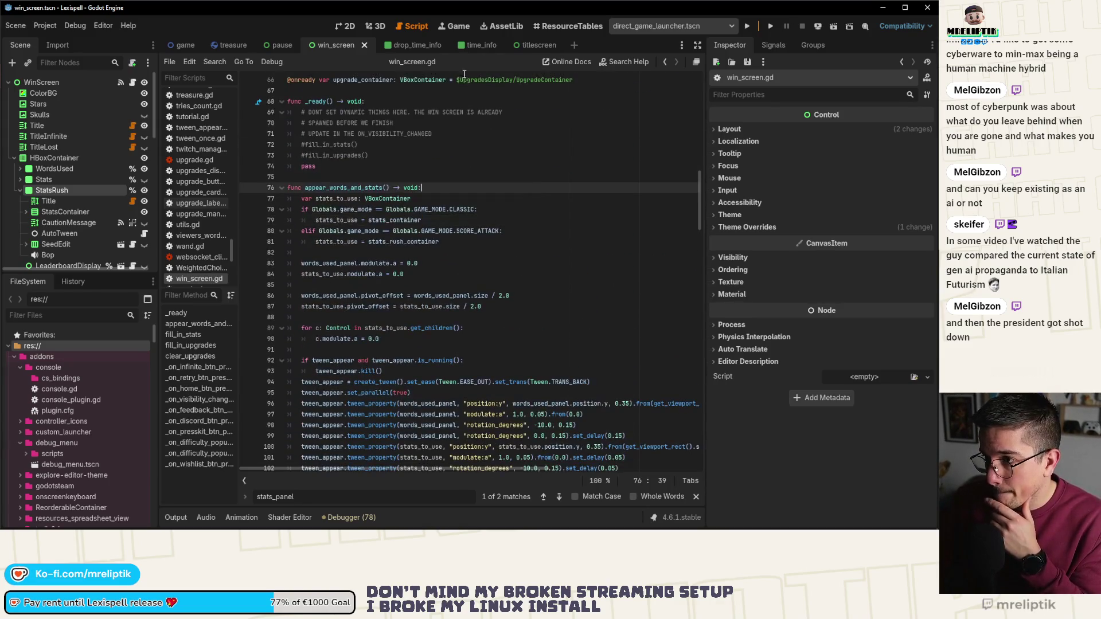
click(349, 27)
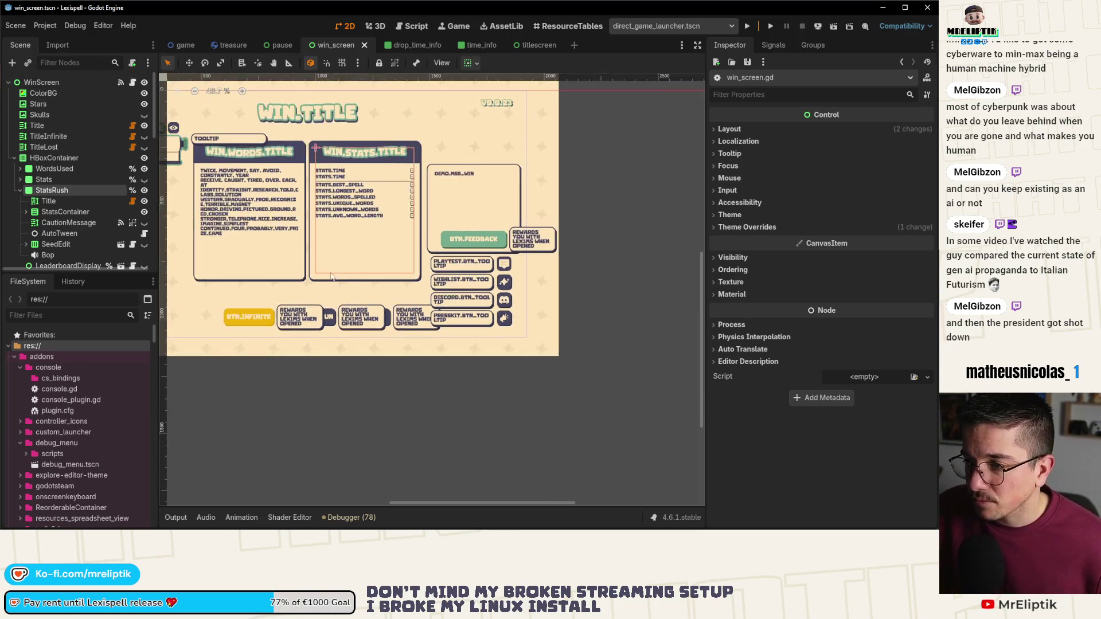
Step: Zoom the win_screen canvas out to 46.7% and open the launch scene list
scroll(517, 241, down, 2)
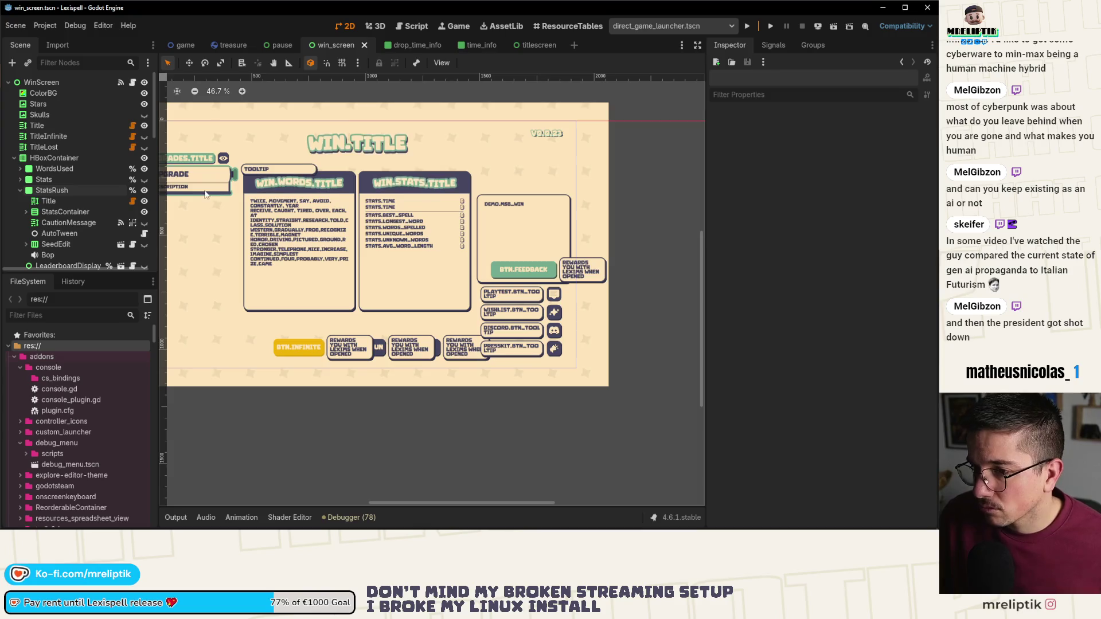
mouse_move(218, 528)
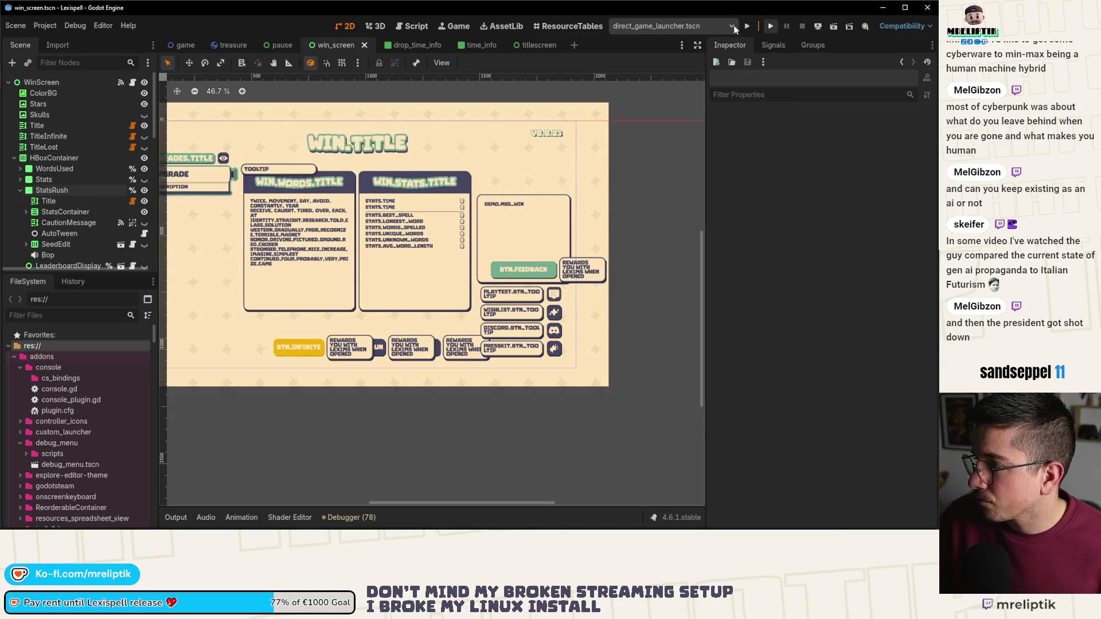
click(672, 25)
Step: Duplicate direct_game_launcher.tscn as letter_rush_launcher.tscn
click(653, 42)
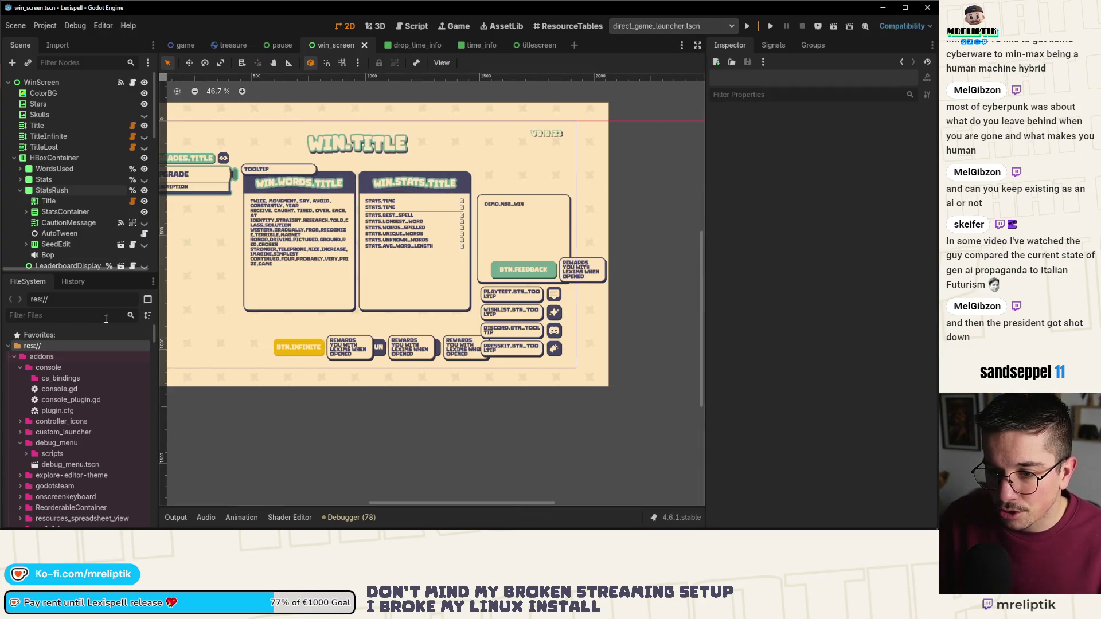
click(75, 317)
text(dire)
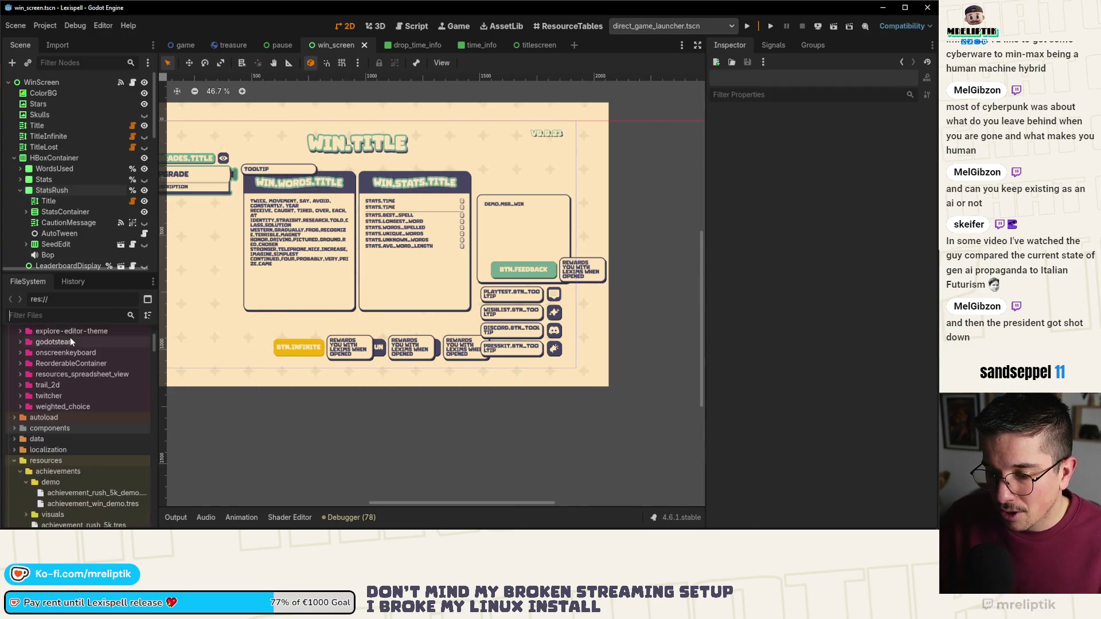
text(ct)
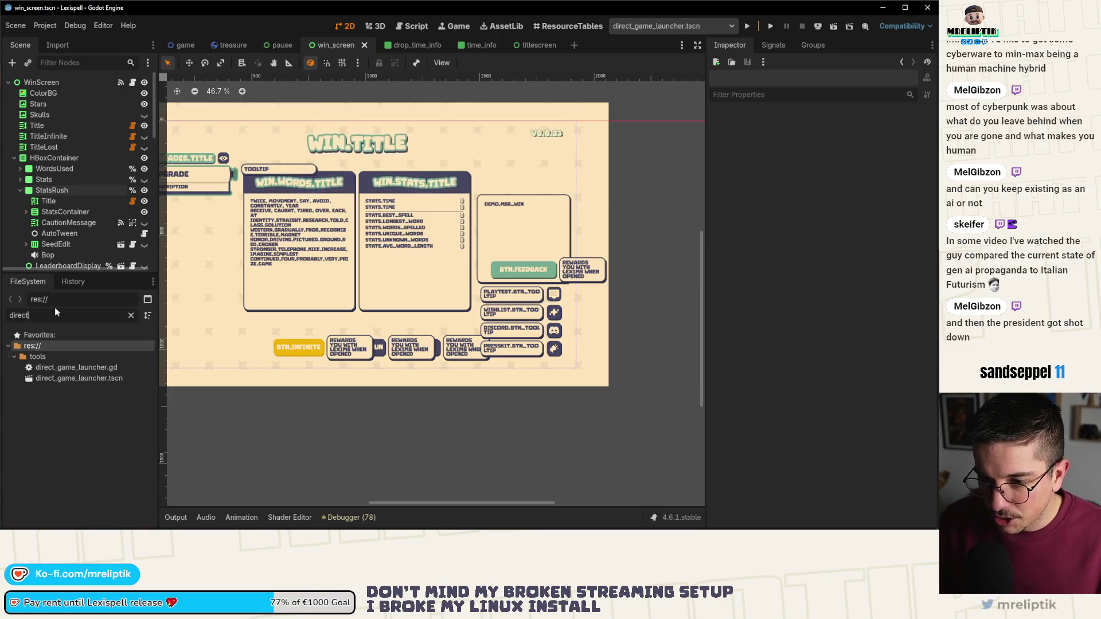
right_click(69, 379)
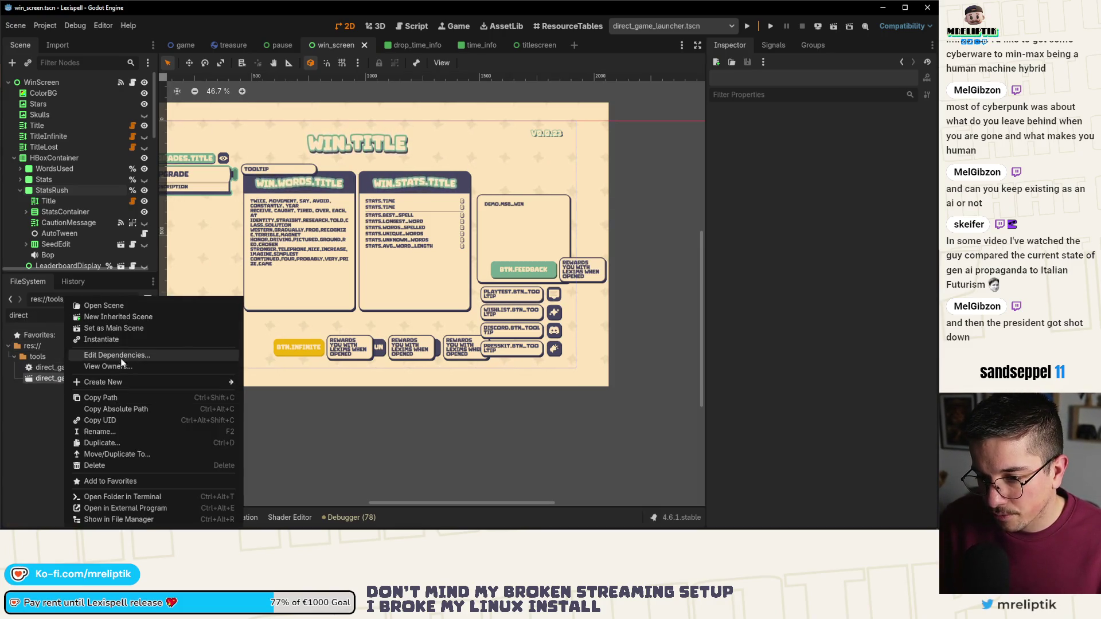
click(118, 442)
click(251, 259)
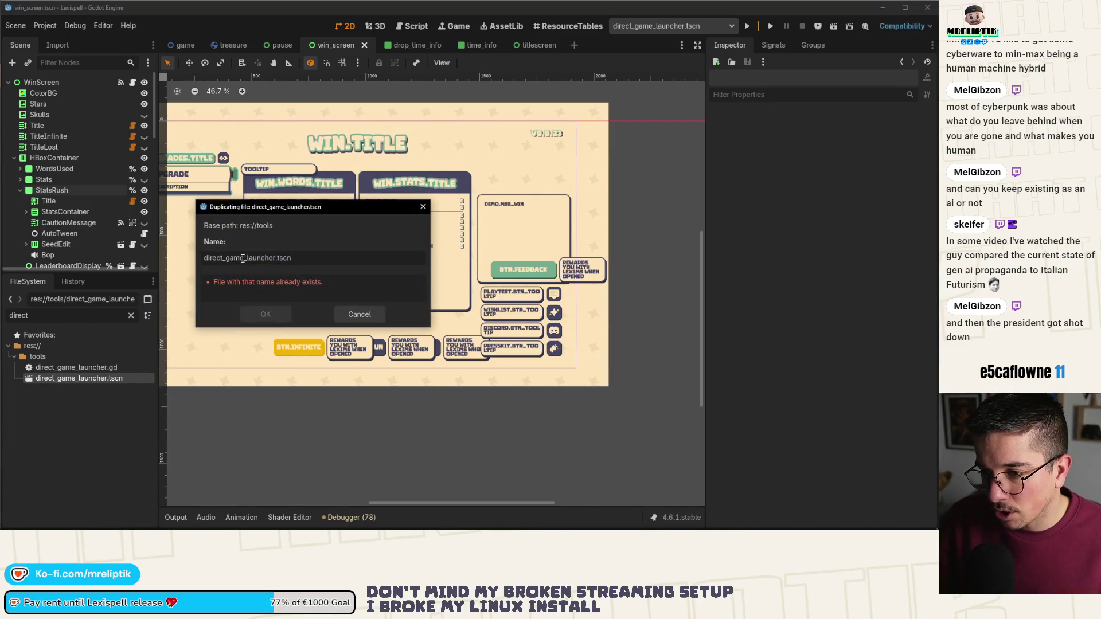
drag(244, 259, 150, 261)
text(letter_rush)
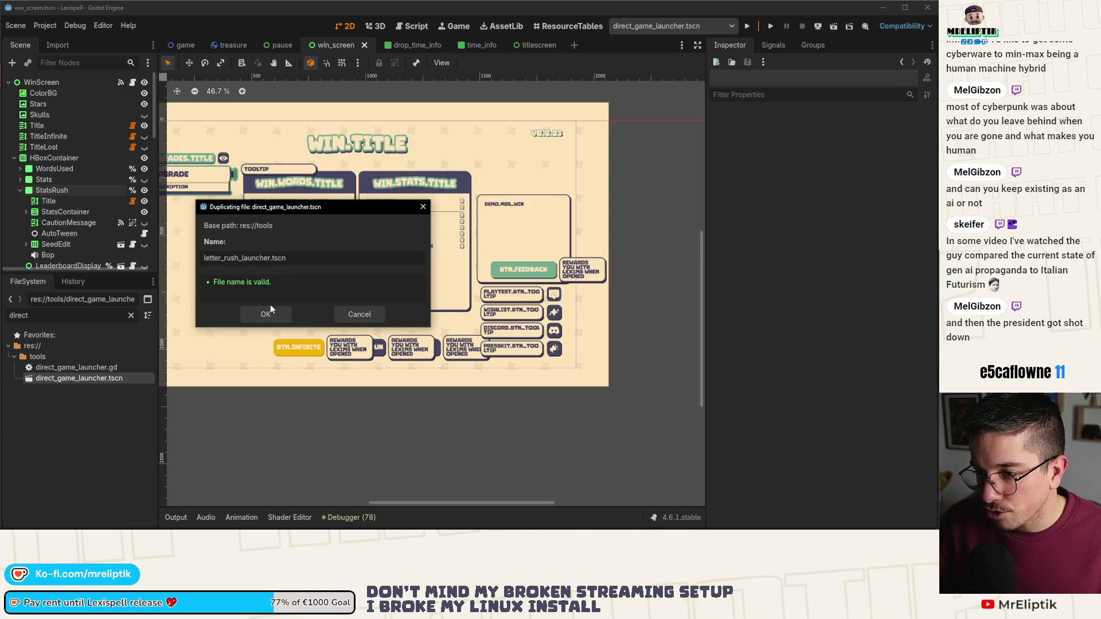
click(266, 313)
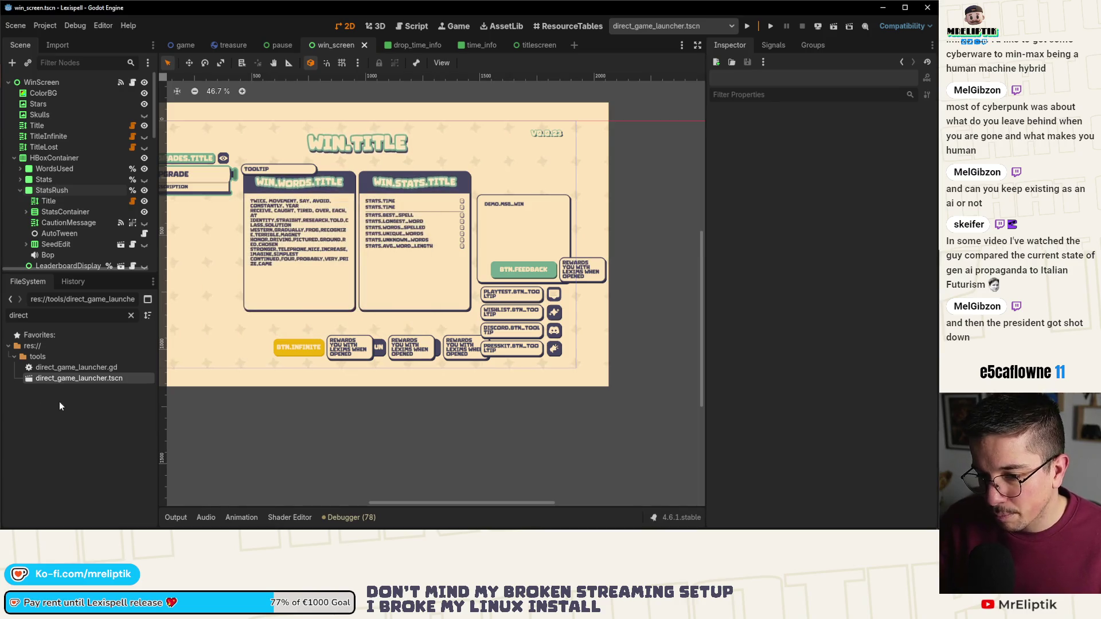
Step: Open letter_rush_launcher.tscn, rename its root node to LetterRushLauncher, and save it
click(131, 316)
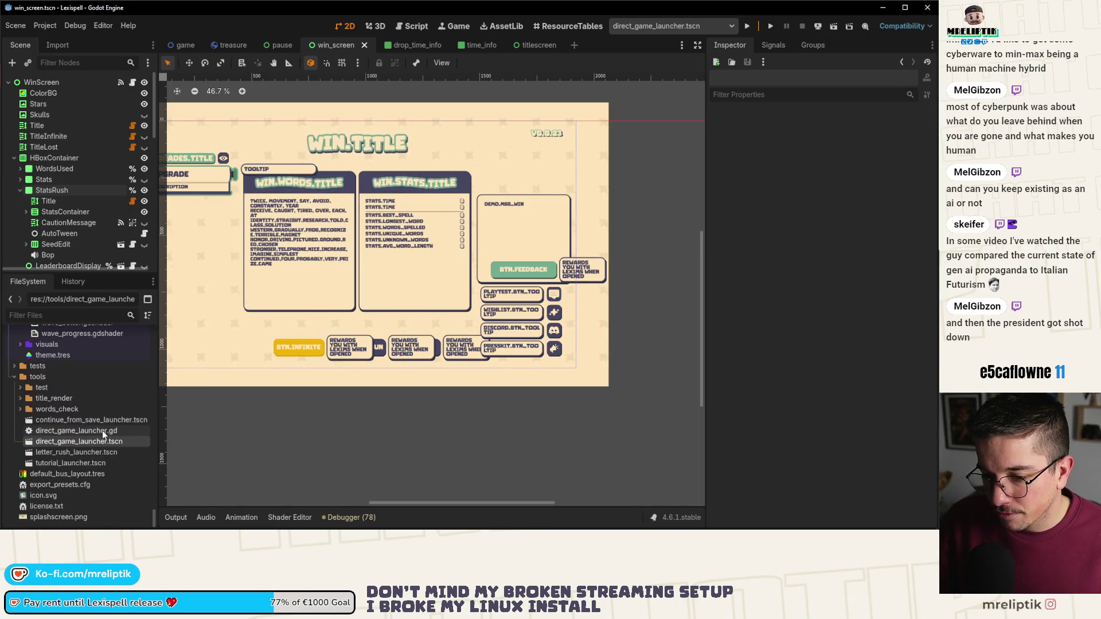
double_click(68, 452)
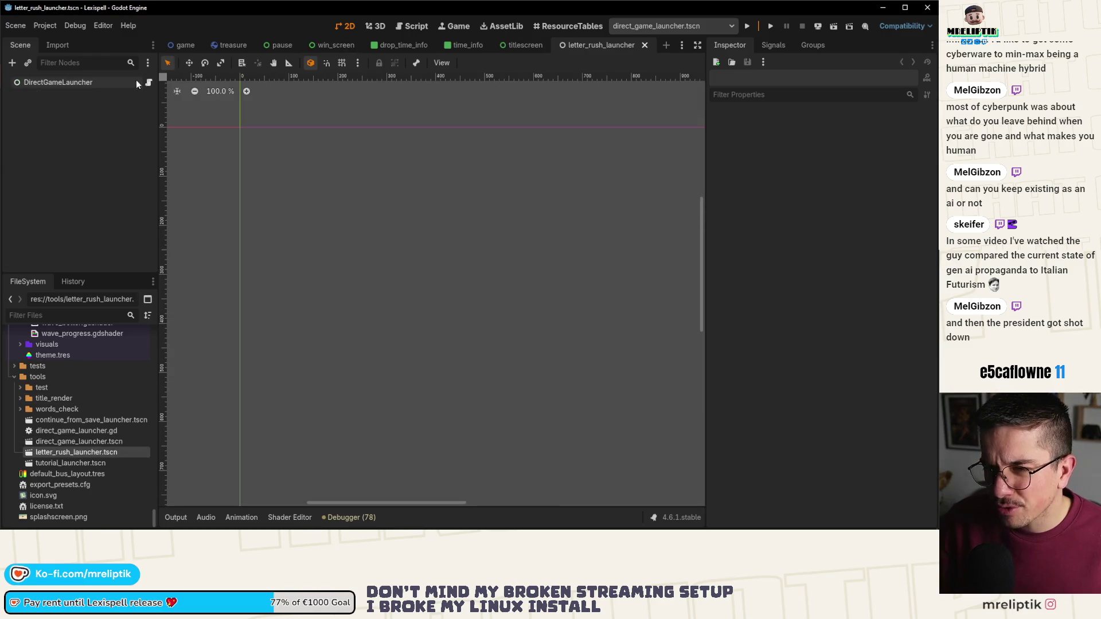
click(72, 83)
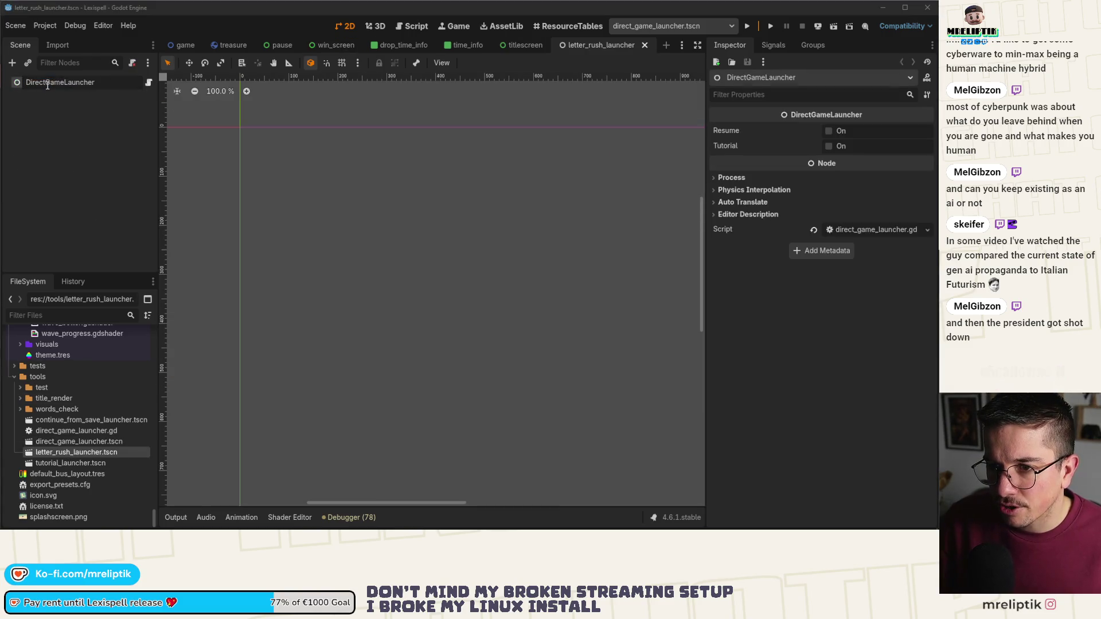
drag(63, 82, 26, 82)
text(Rush)
key(BackSpace)
key(BackSpace)
key(BackSpace)
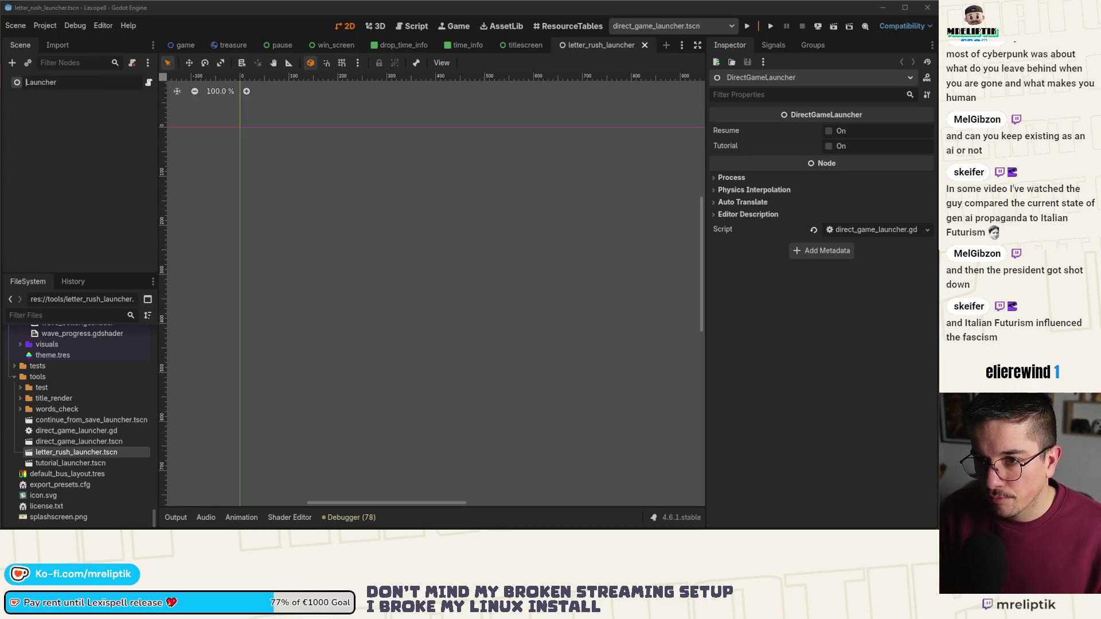
text(erRush)
key(Return)
key(ctrl+s)
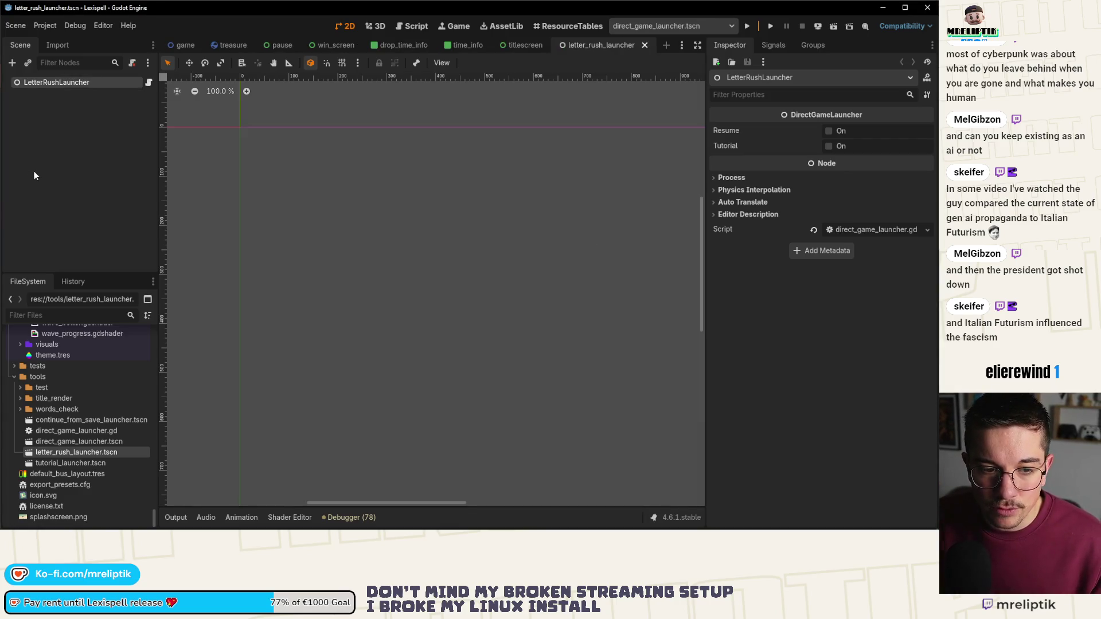
click(148, 83)
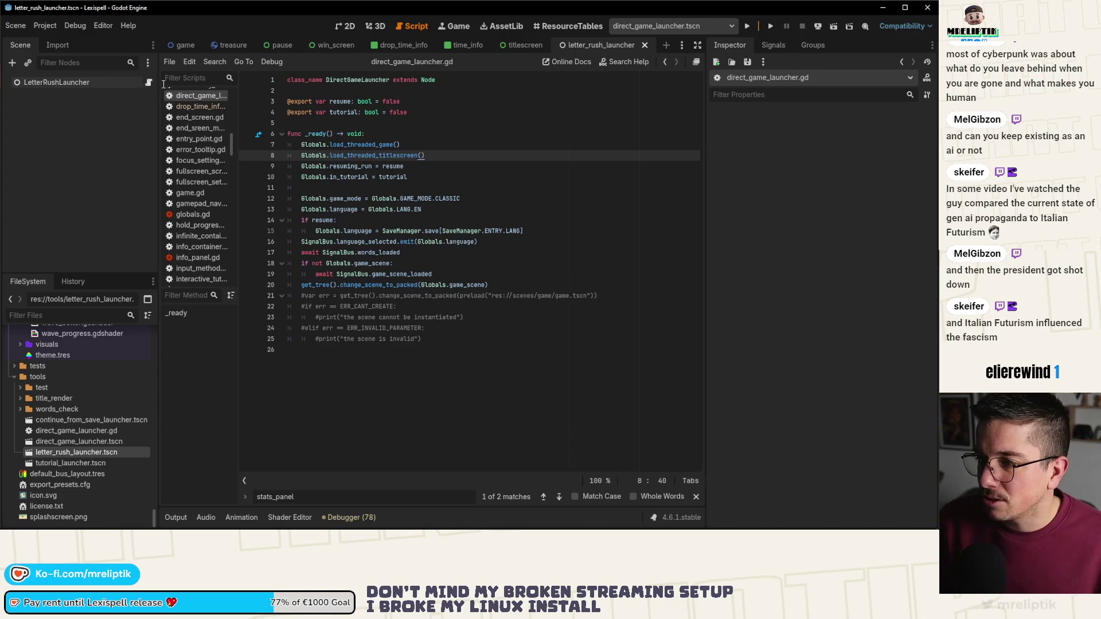
click(442, 112)
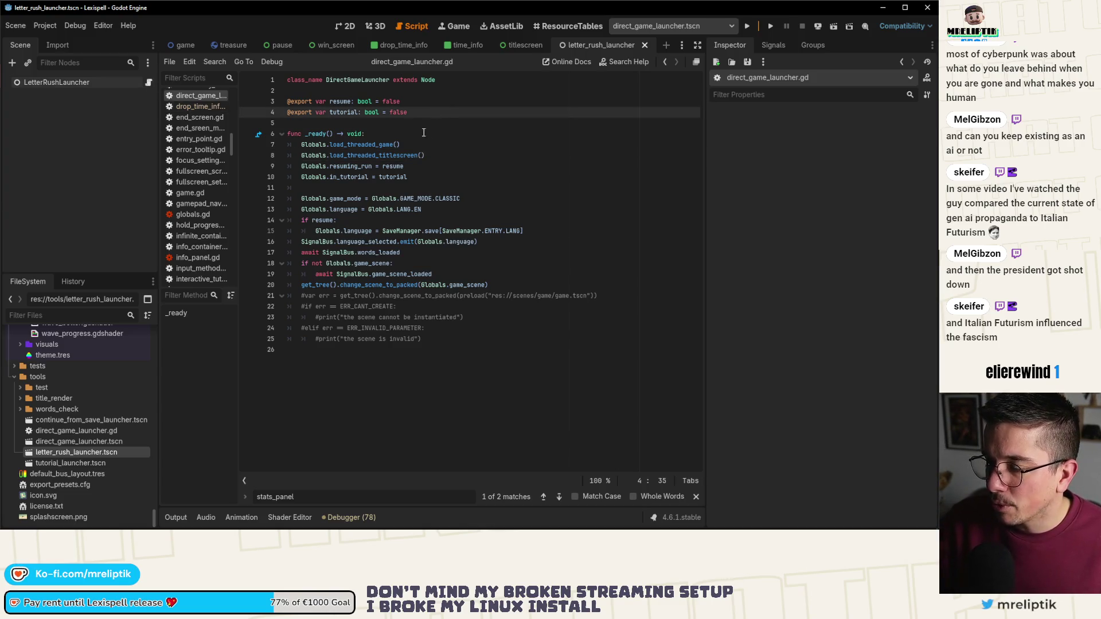
key(Return)
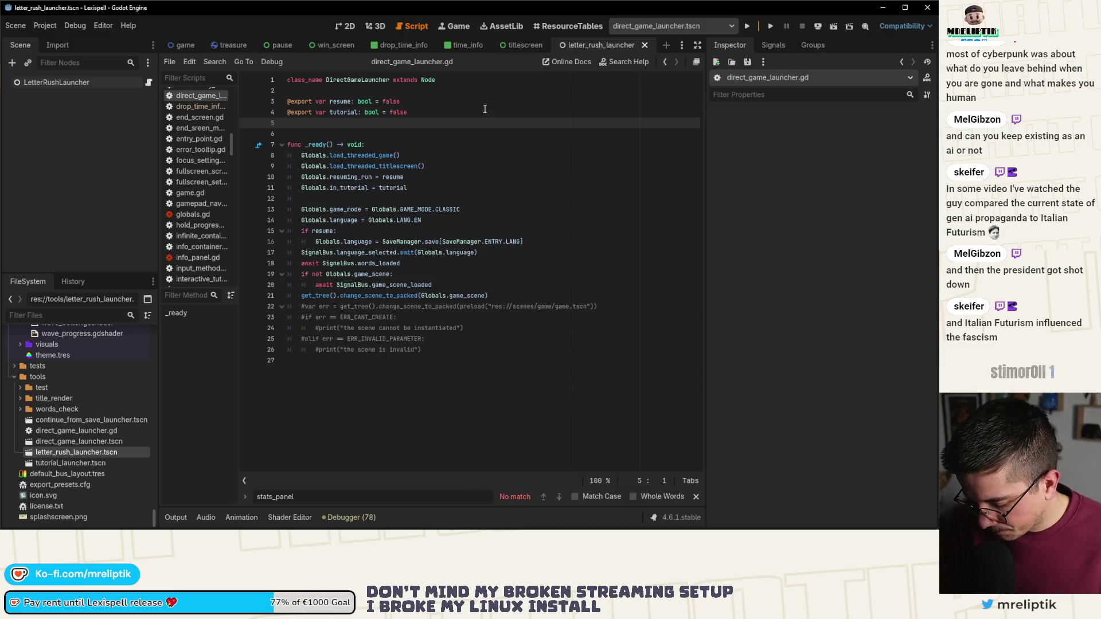
text(@ex)
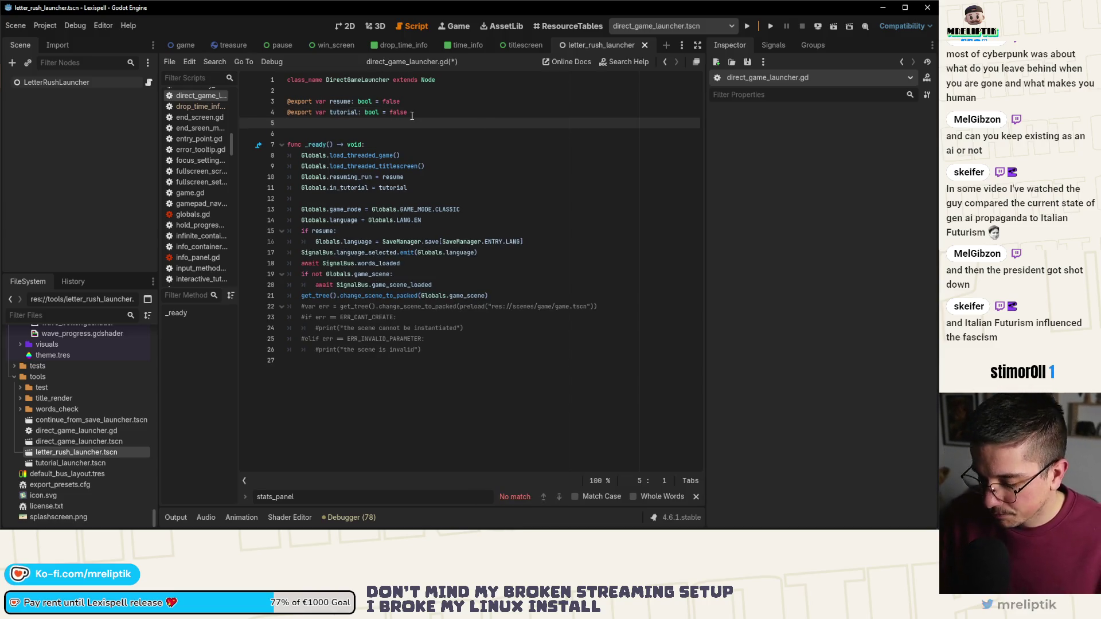
text(port var game)
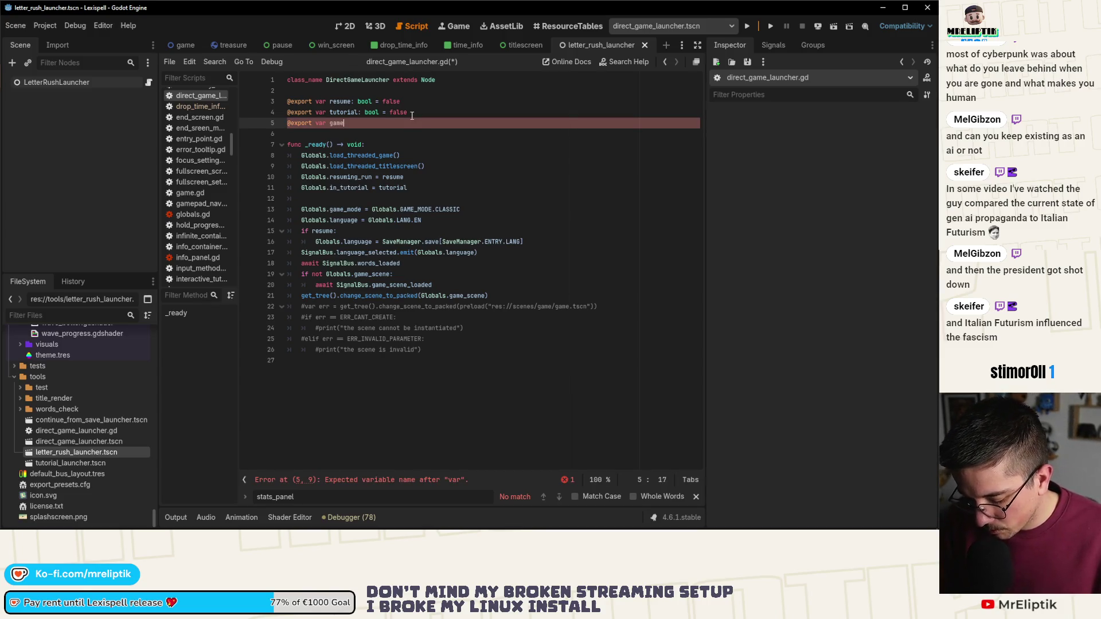
text(_mode: Gl)
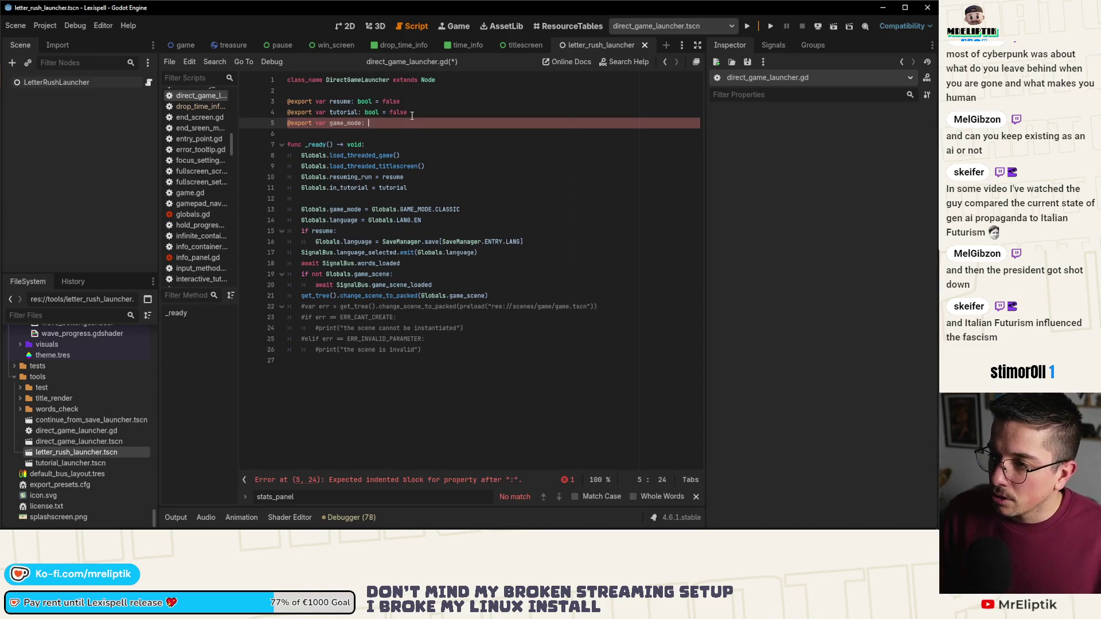
text(obals.GAME_MODE = )
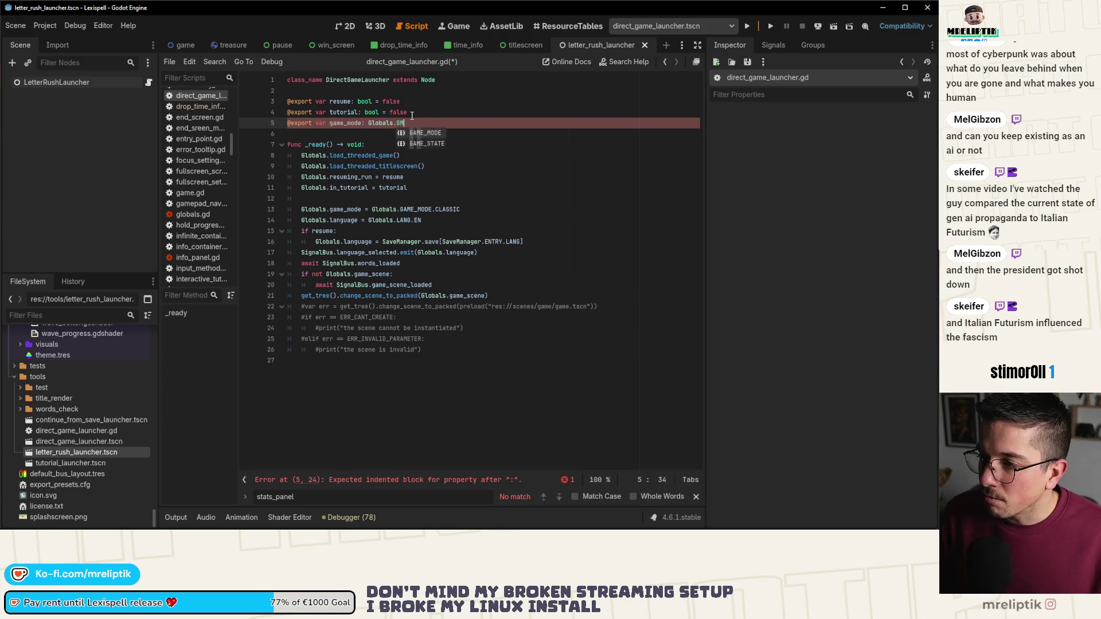
text(Globals.GAME_MODE.CLASSIC)
key(ctrl+s)
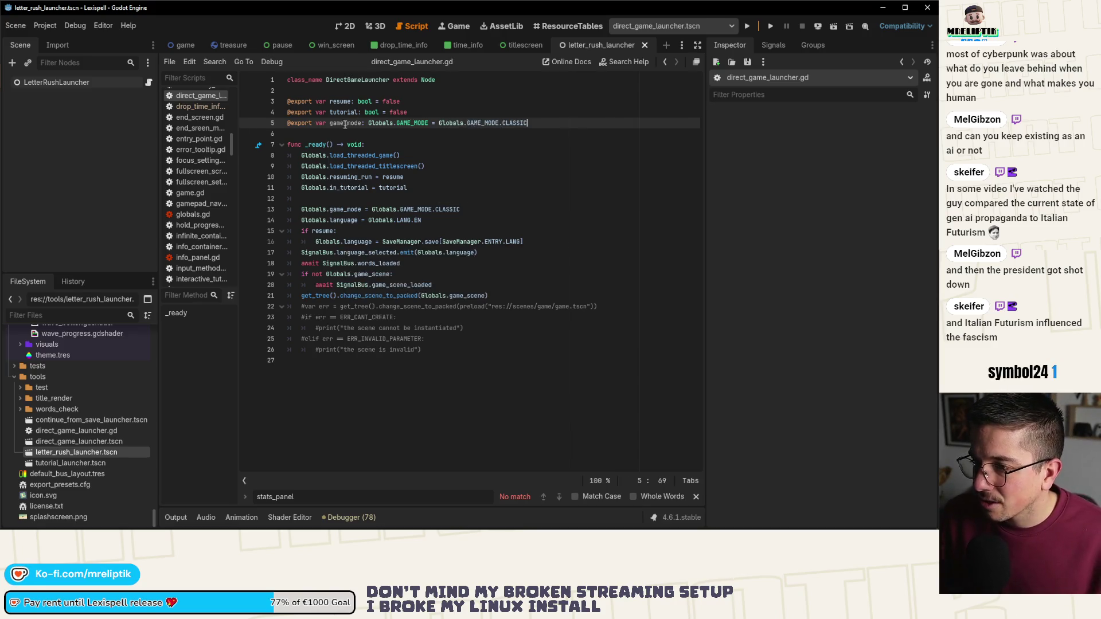
Step: Replace the hardcoded Globals.GAME_MODE.CLASSIC in _ready with game_mode
click(404, 203)
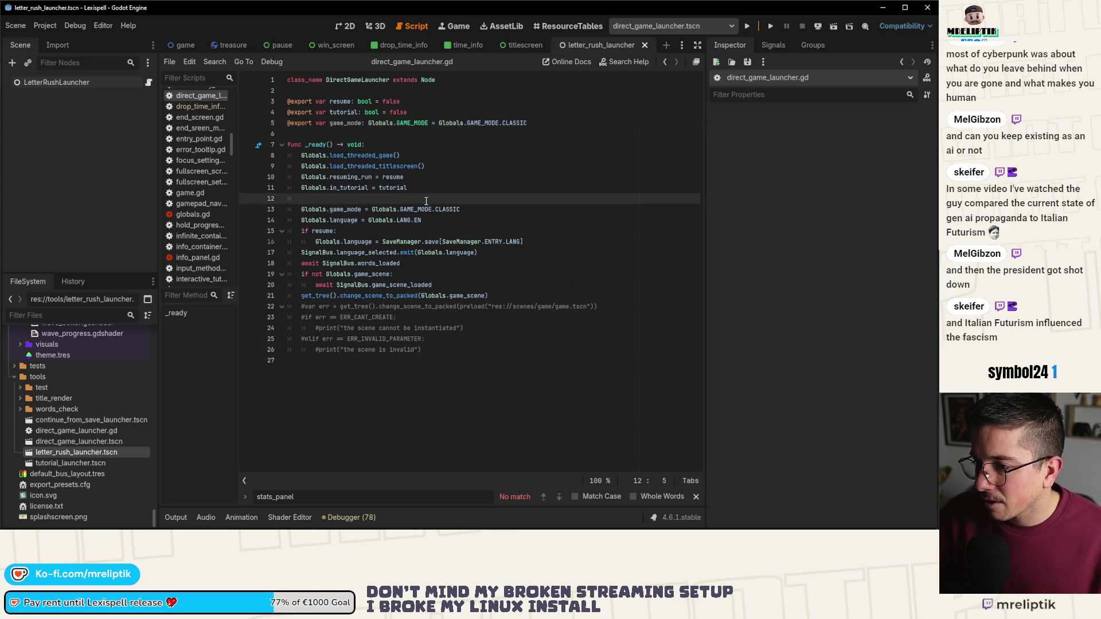
drag(372, 210, 462, 210)
text(game_mode = game_mode)
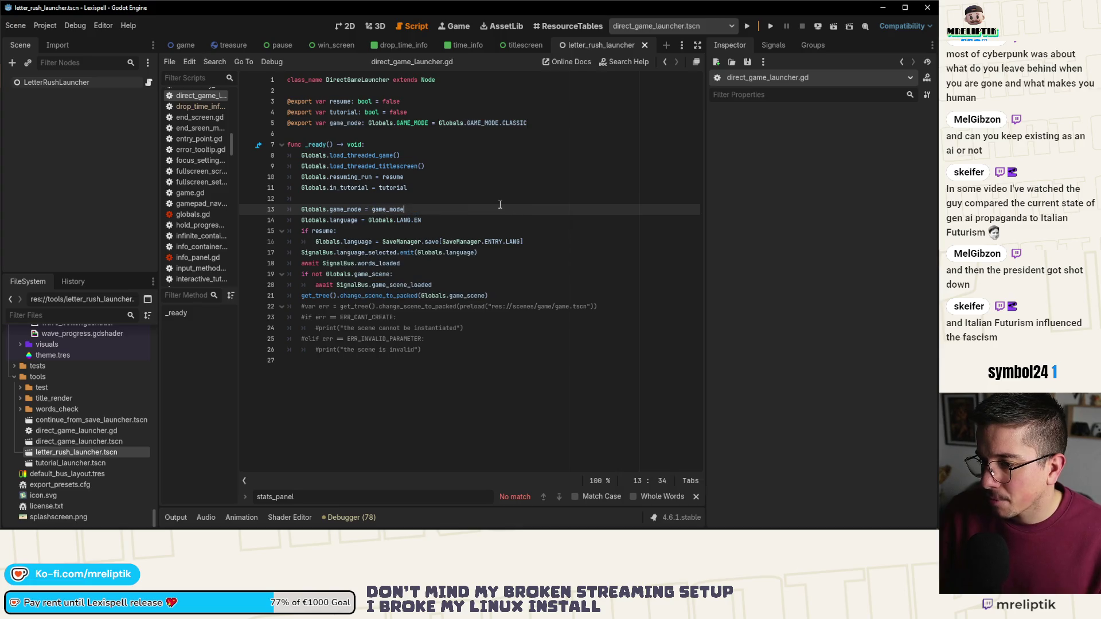
Step: Set LetterRushLauncher's Game Mode to Score Attack in the Inspector and save the scene
click(56, 82)
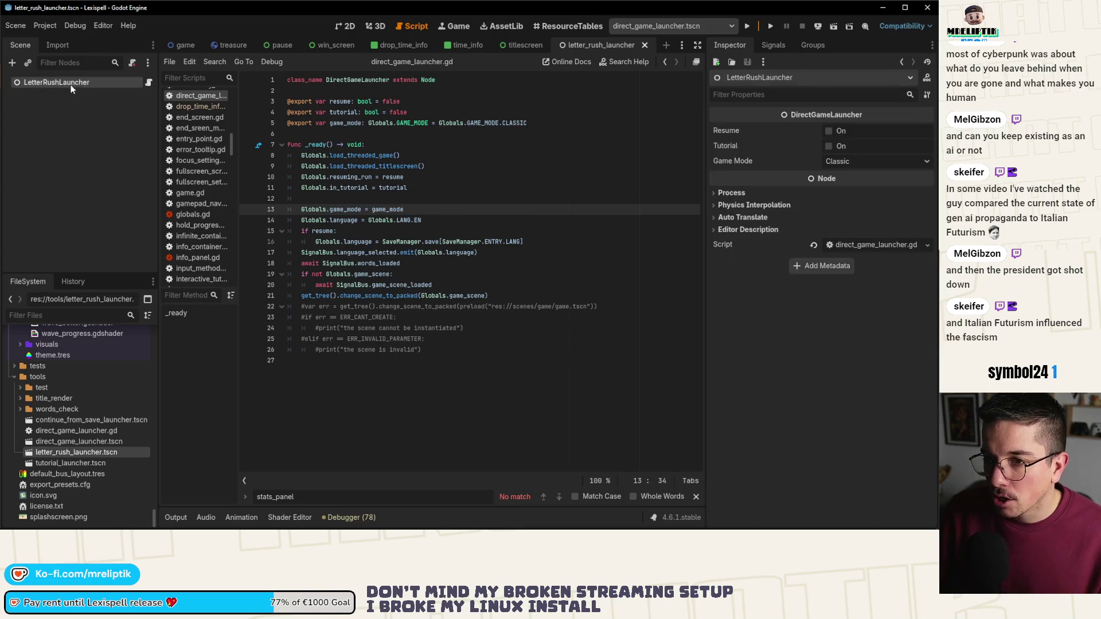
click(878, 162)
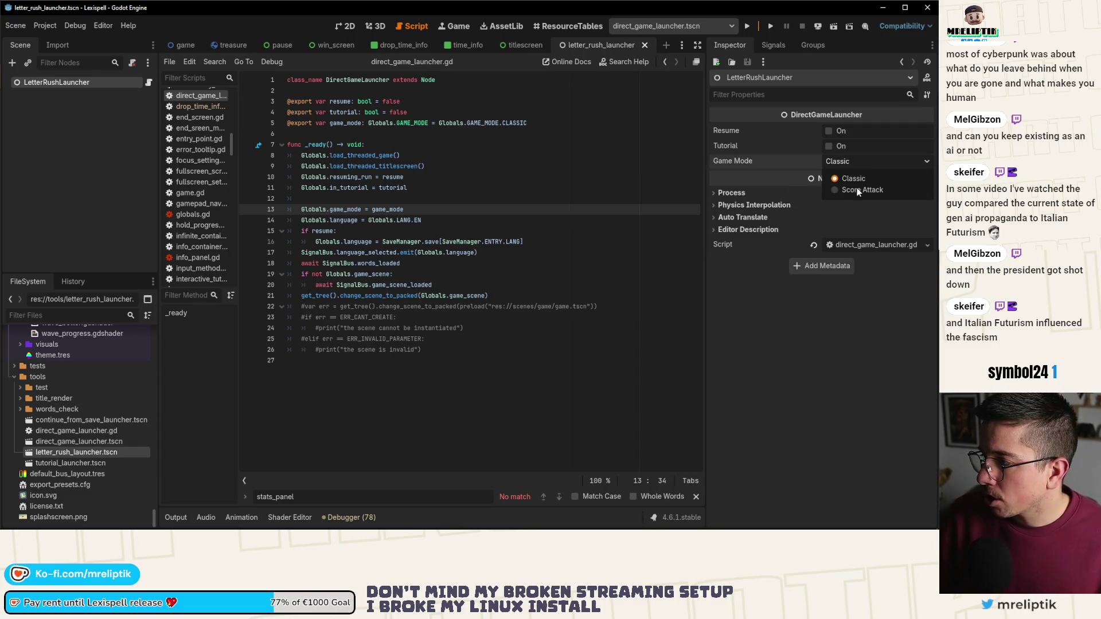
click(907, 190)
key(ctrl+s)
click(666, 25)
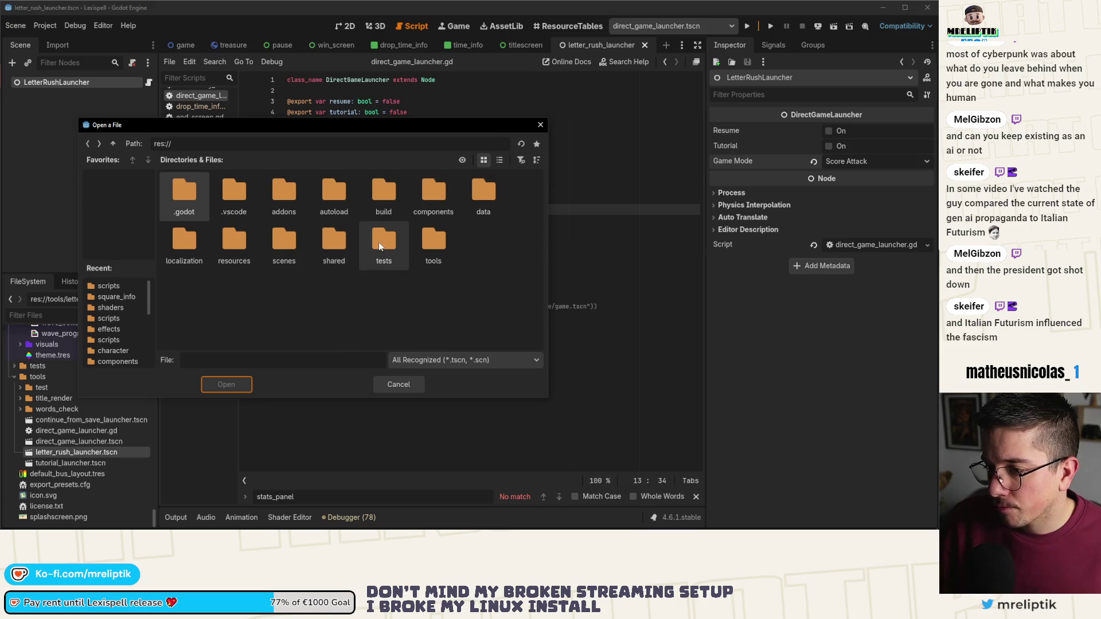
Step: Choose tools/letter_rush_launcher.tscn as the scene to run and launch it
double_click(442, 246)
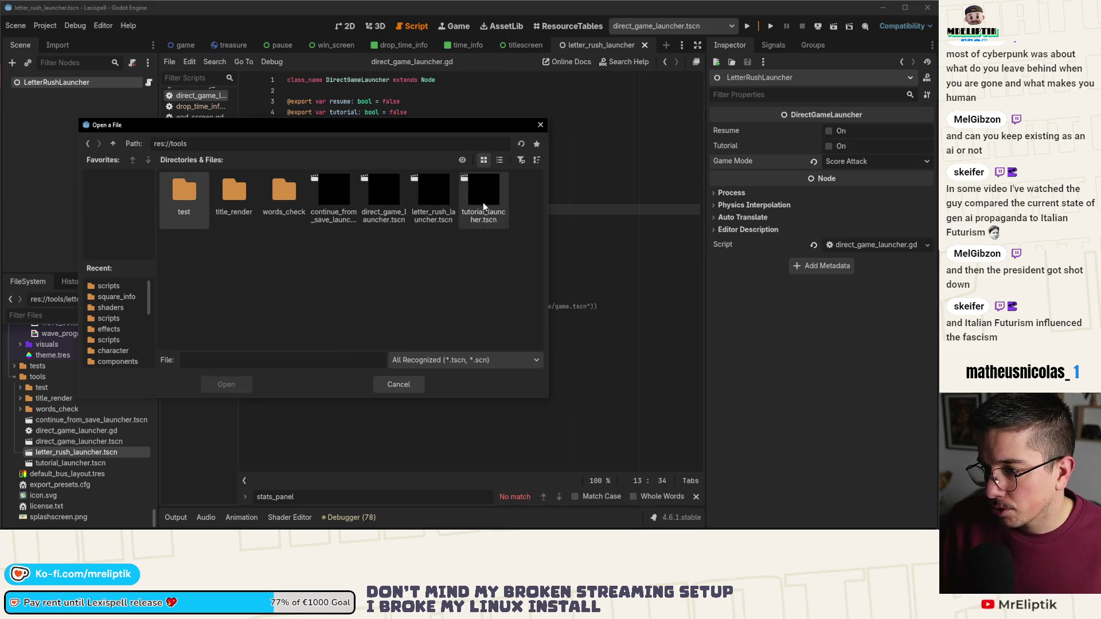
double_click(442, 200)
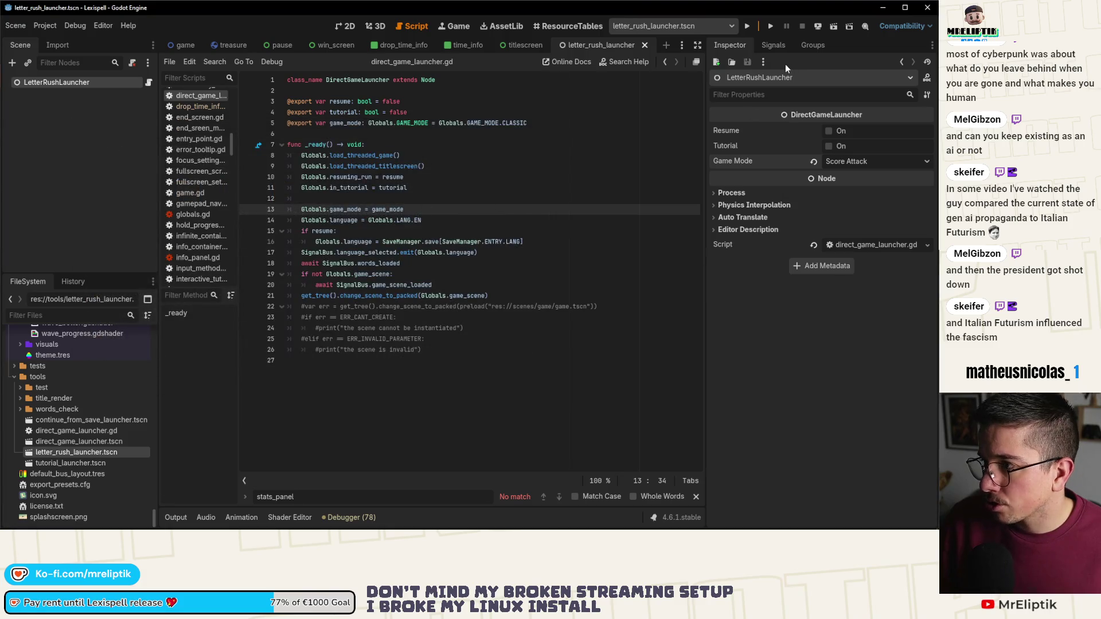
click(745, 27)
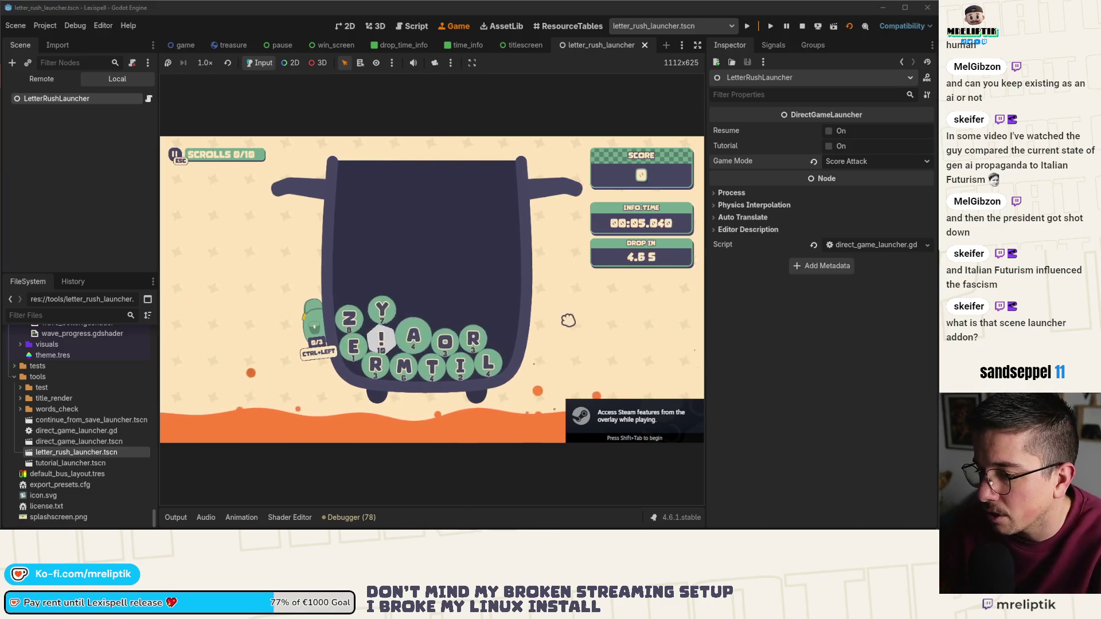
Step: Play in Score Attack, confirming the launch list stays on the letter rush launcher
mouse_move(275, 304)
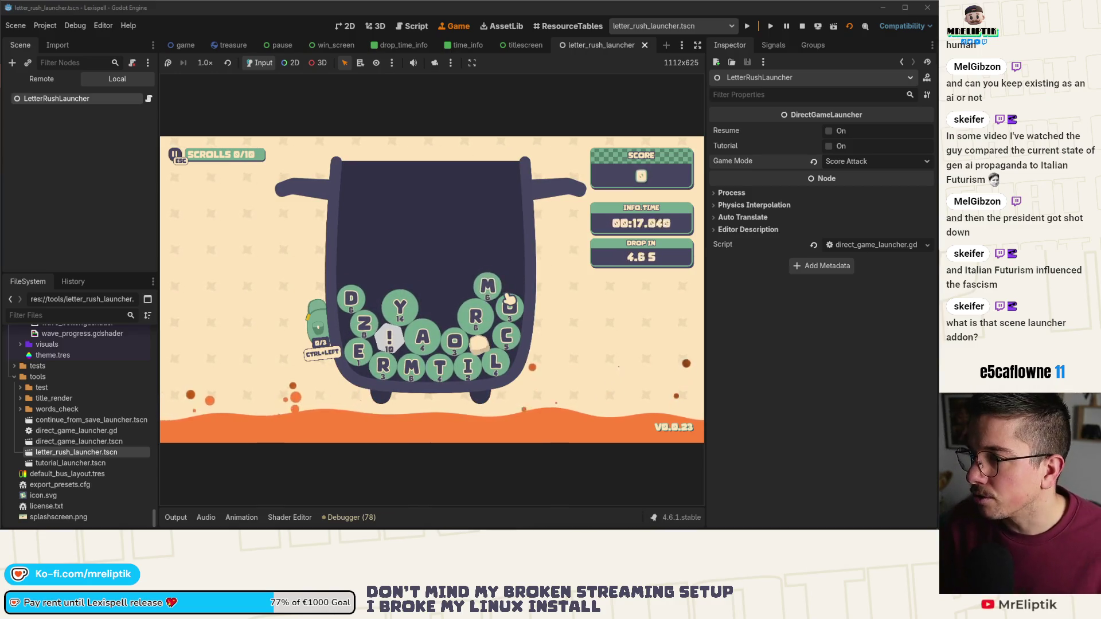
click(686, 29)
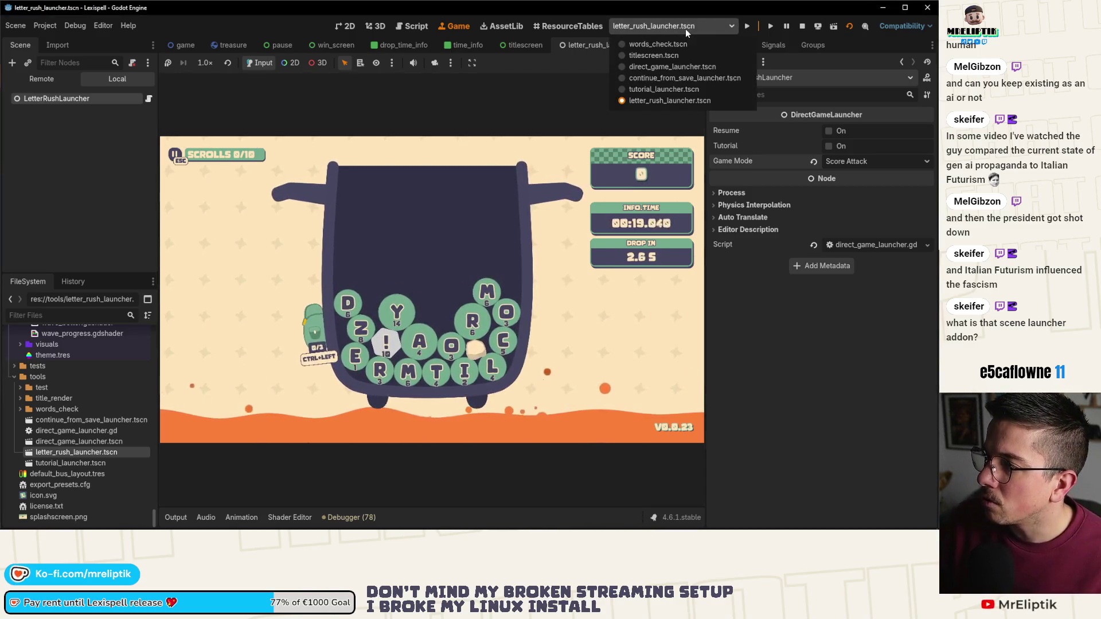
click(668, 26)
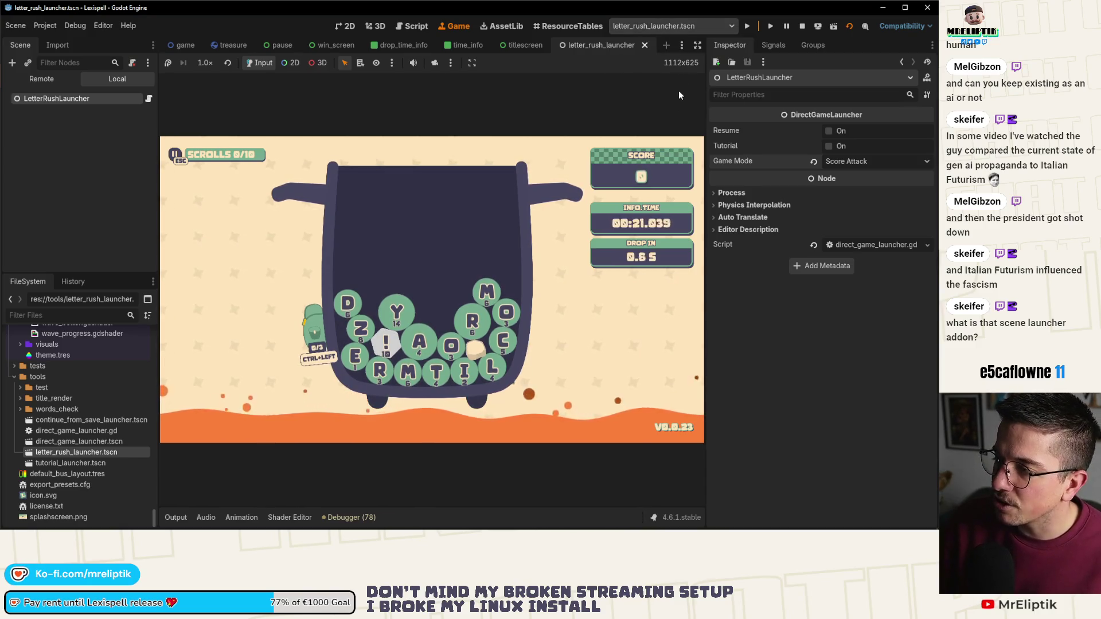
click(695, 29)
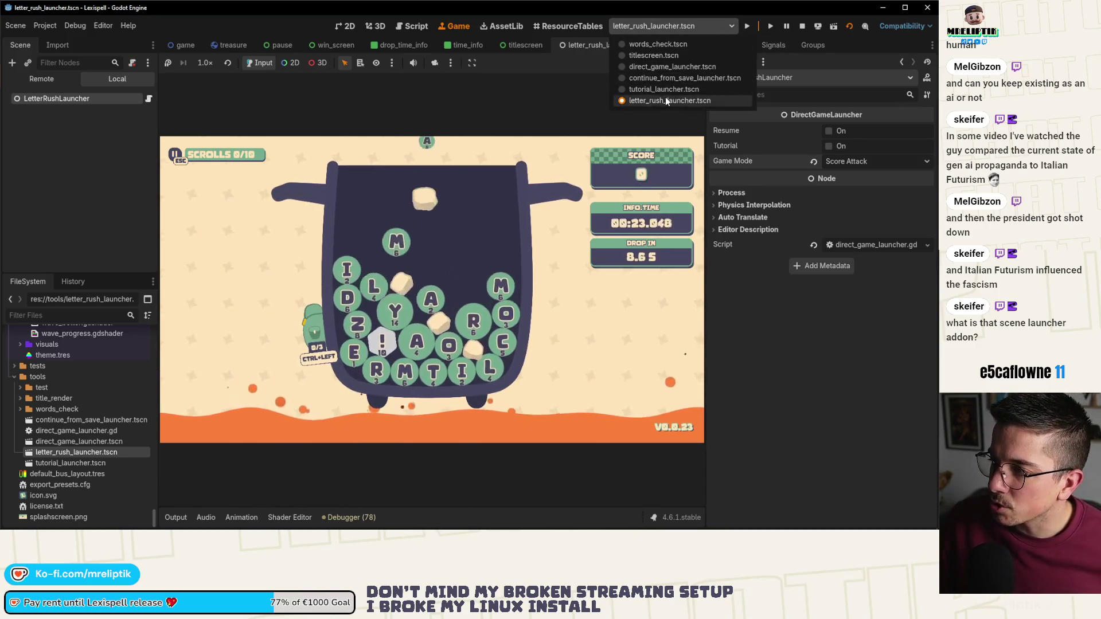
click(667, 21)
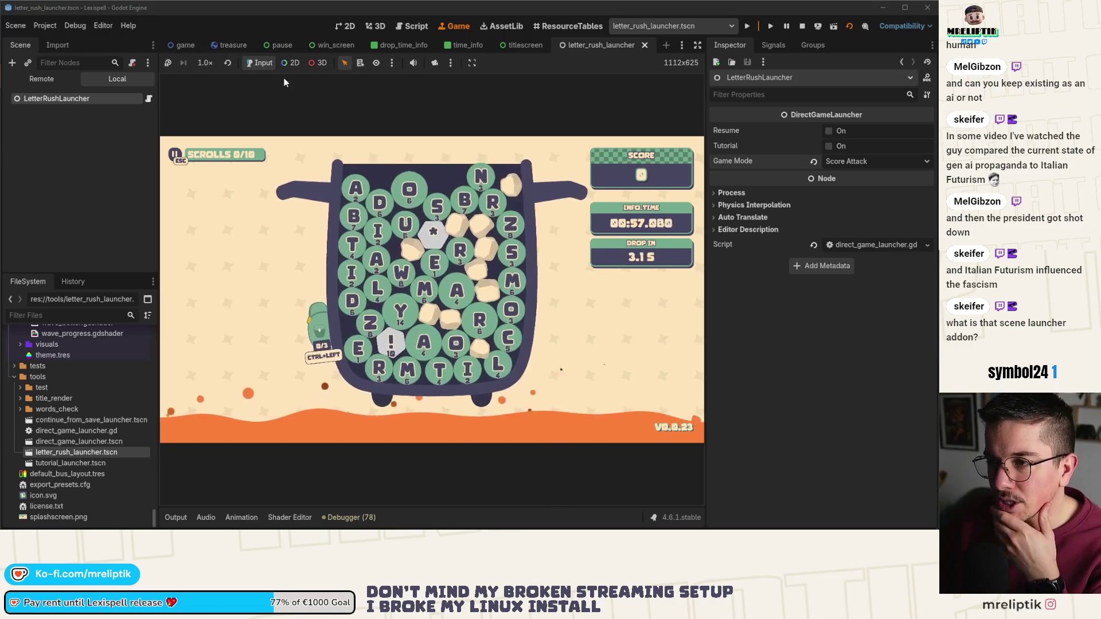
click(464, 45)
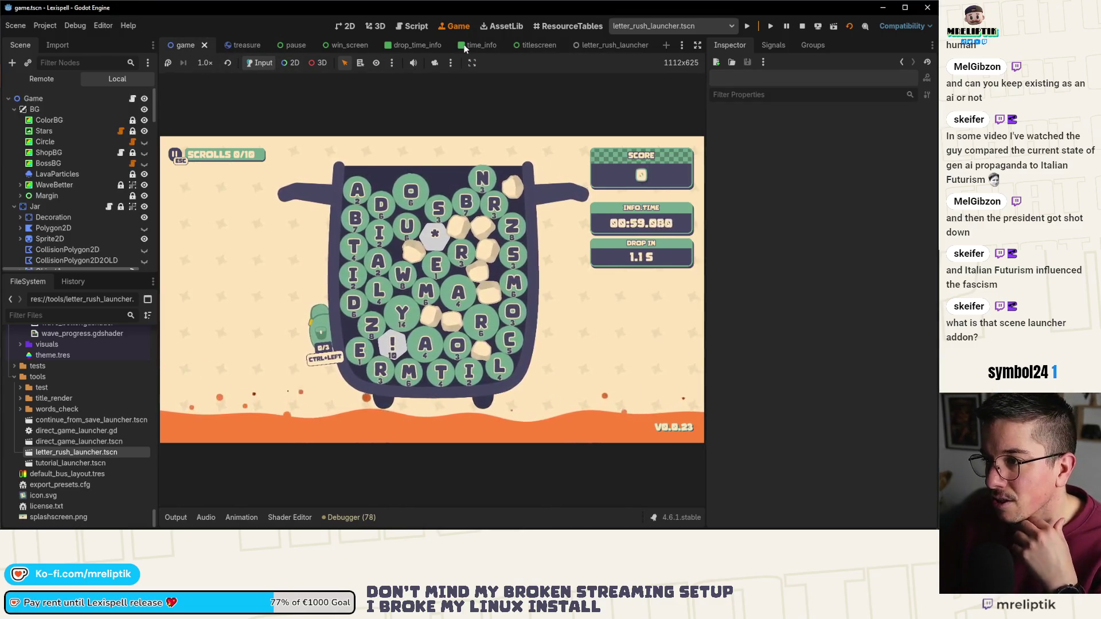
Step: In time_info.gd, set seconds_to_text's display_ms argument to false and save
click(137, 98)
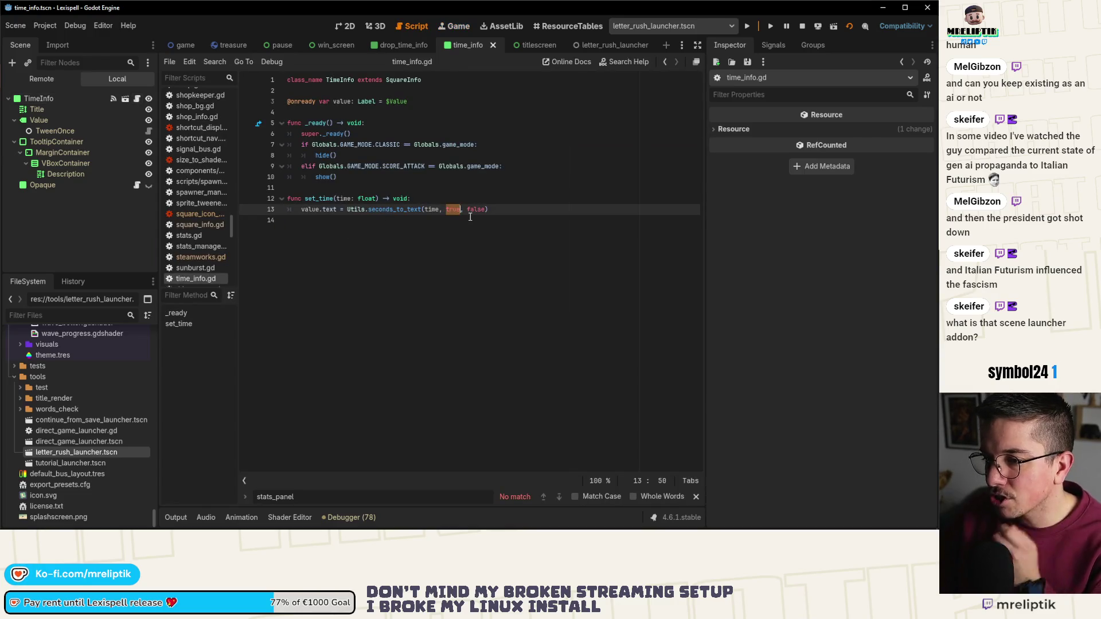
text(e)
key(ctrl+s)
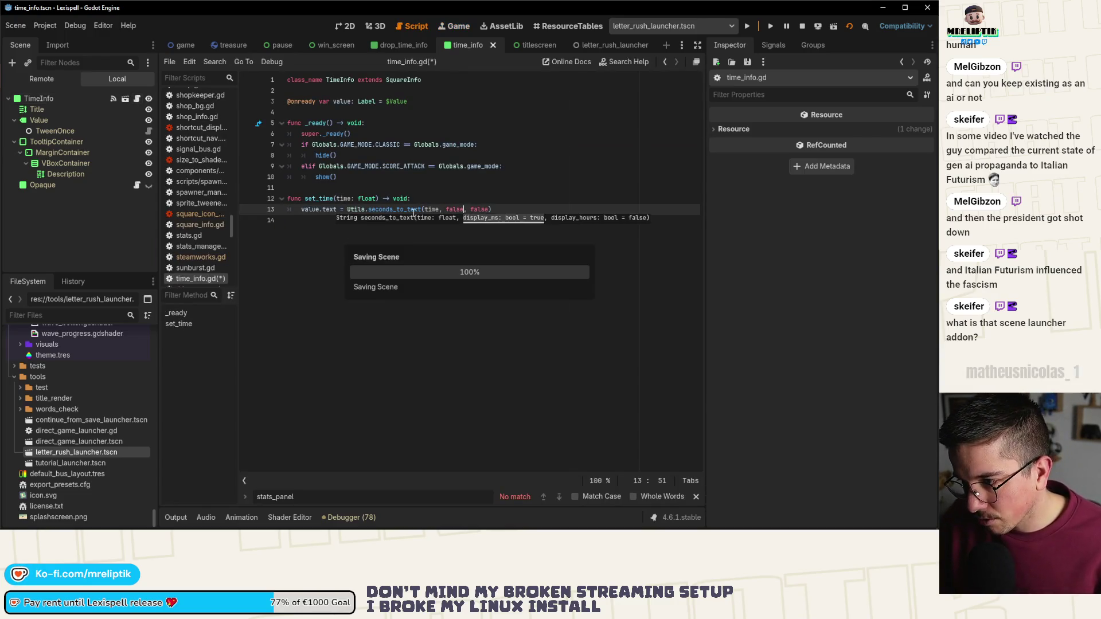
click(480, 199)
Step: Review the game's Thank You for Playing stats, return to the main menu, and stop the game
click(458, 25)
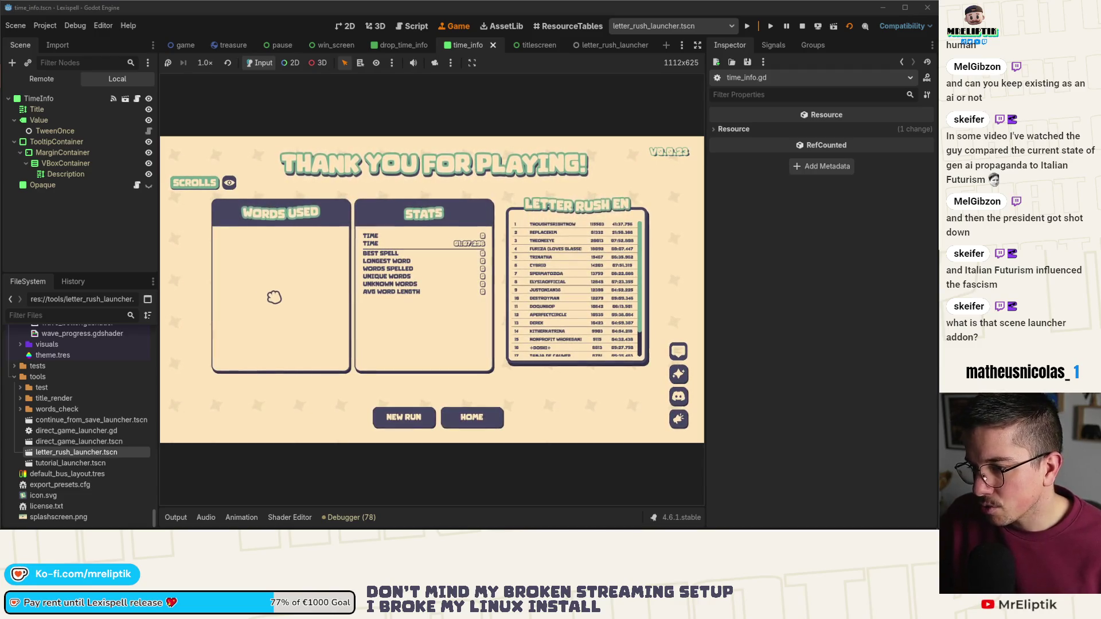
scroll(585, 288, down, 2)
scroll(586, 288, up, 2)
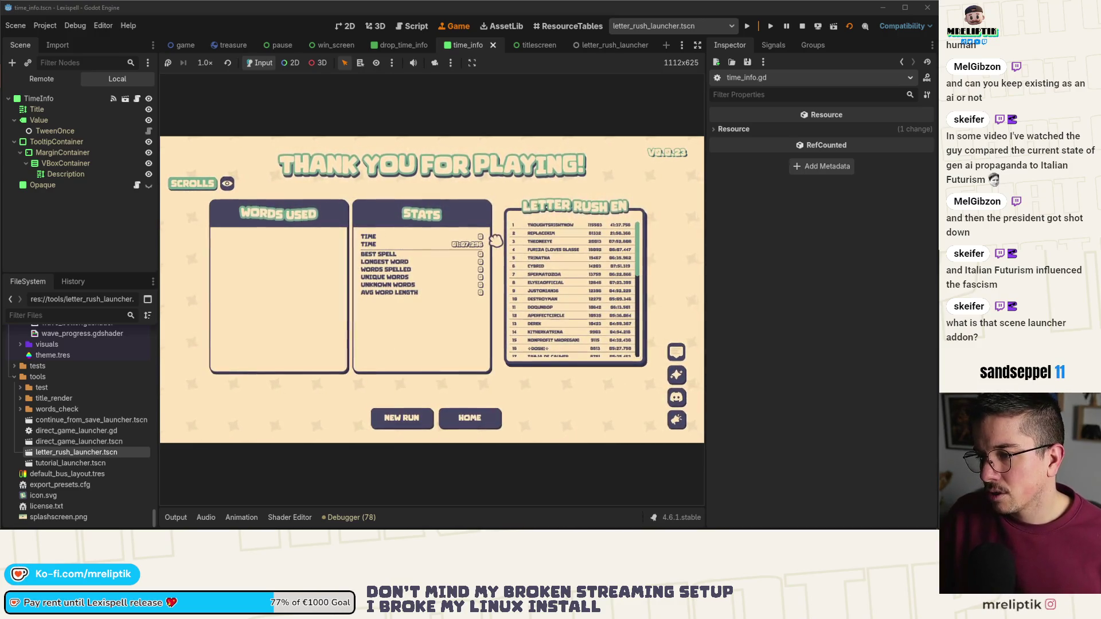
click(414, 418)
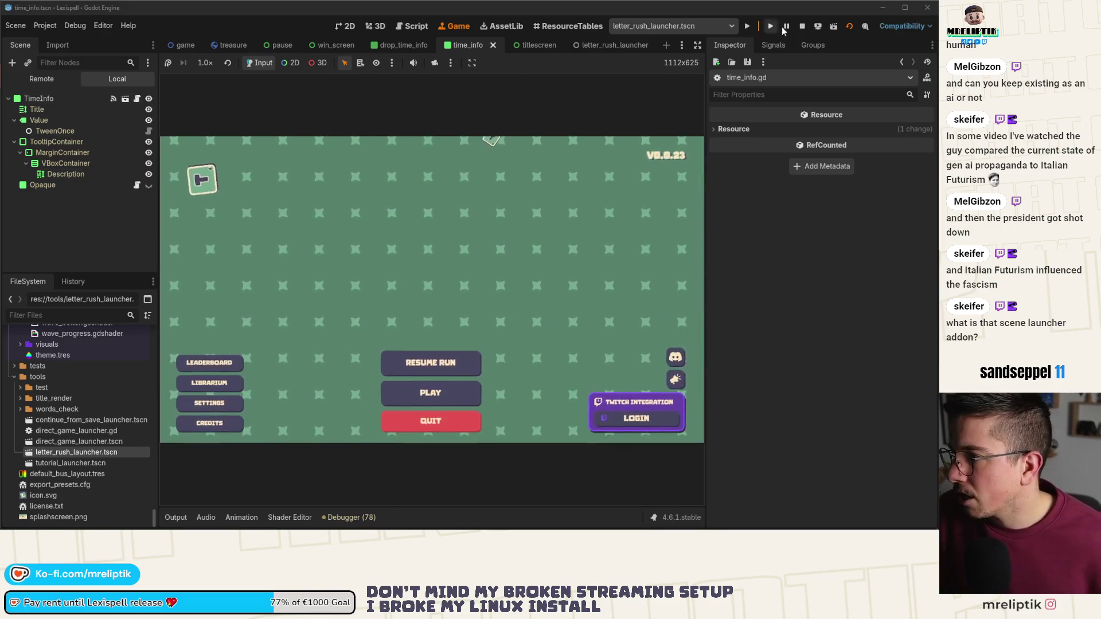
key(F8)
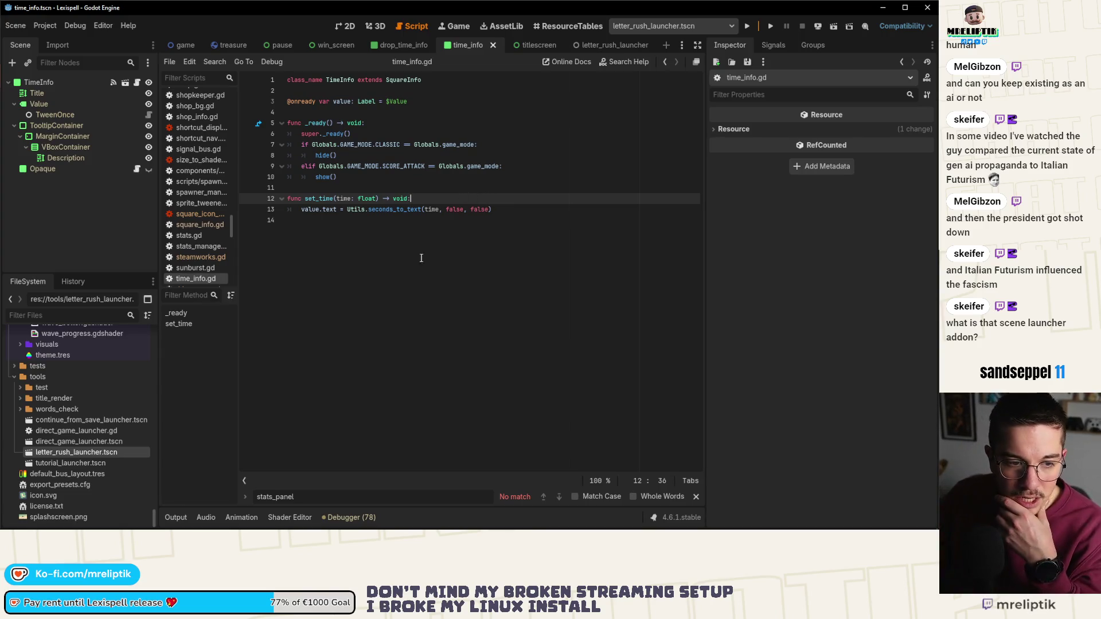
Step: Hide the TooltipContainer node in the TimeInfo scene's 2D view and save
click(340, 27)
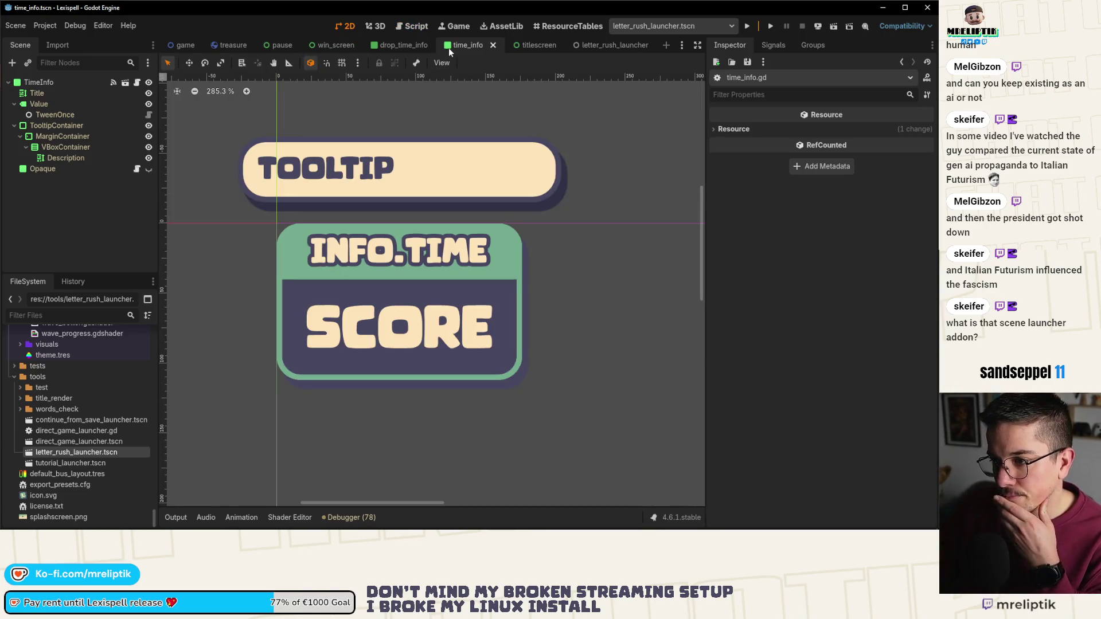
click(62, 136)
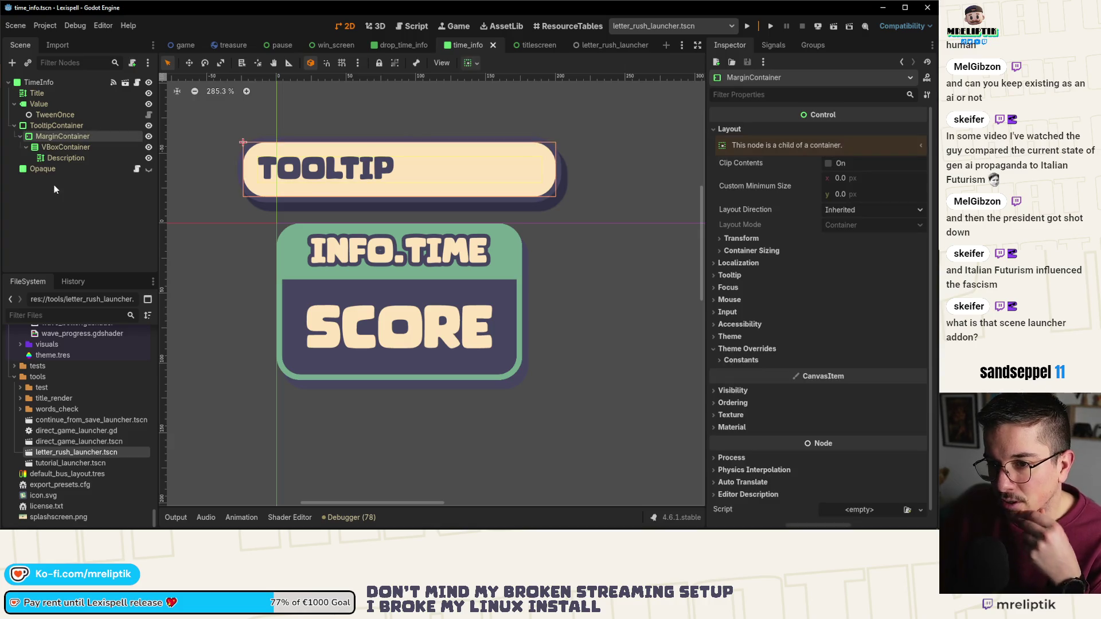
click(53, 126)
click(96, 83)
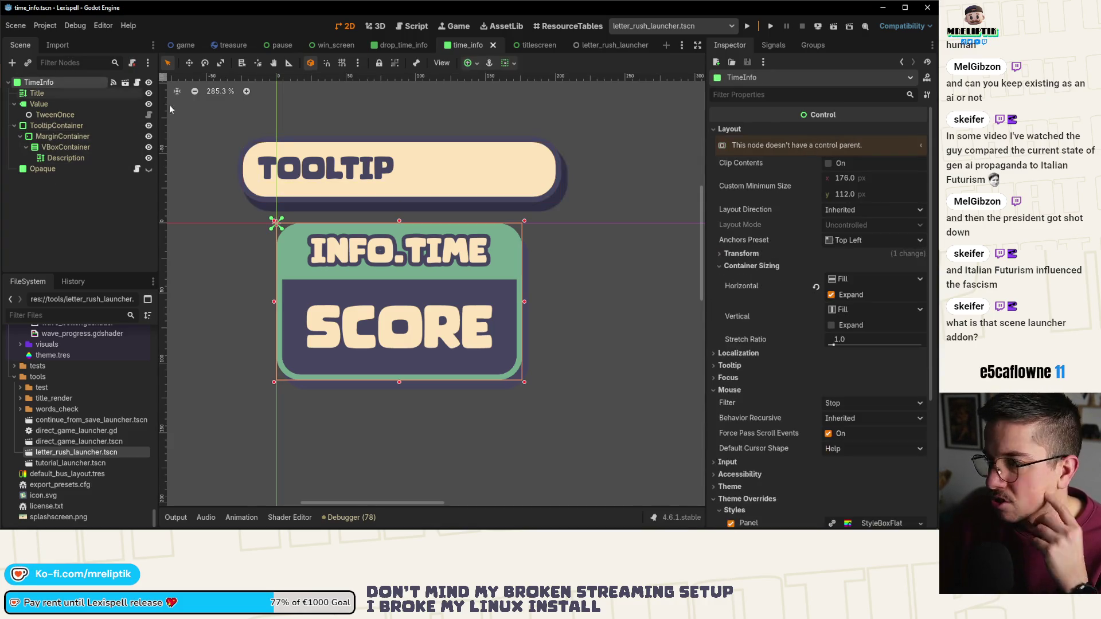
click(57, 126)
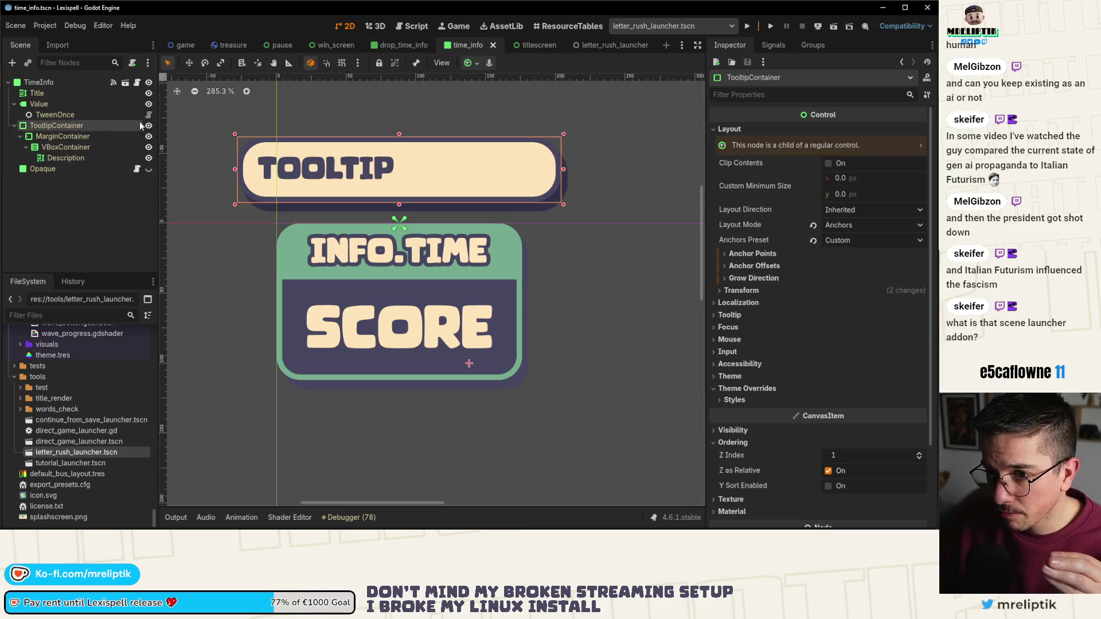
click(149, 127)
click(101, 214)
key(ctrl+s)
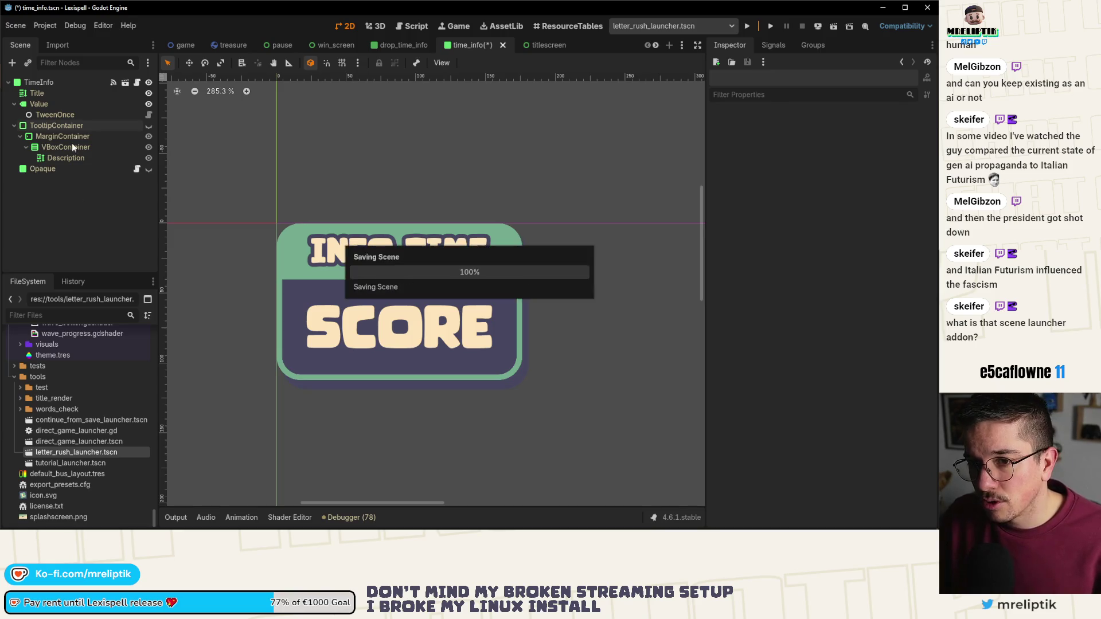
Step: Check TimeInfo's signals and Title text, then close the time_info scene and switch away
click(65, 83)
click(776, 49)
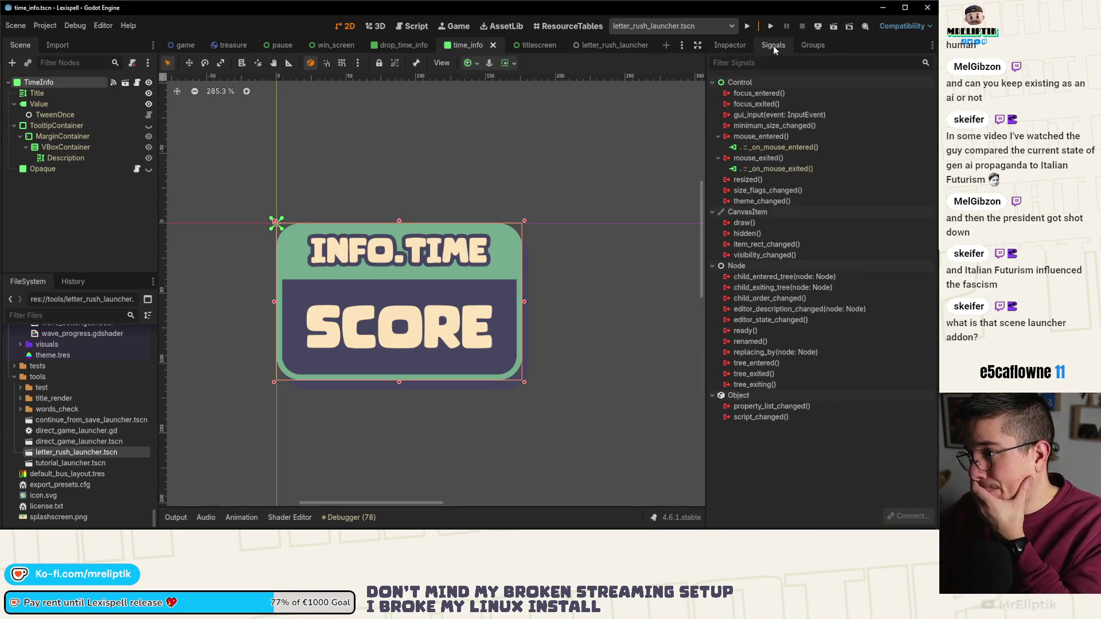
click(730, 46)
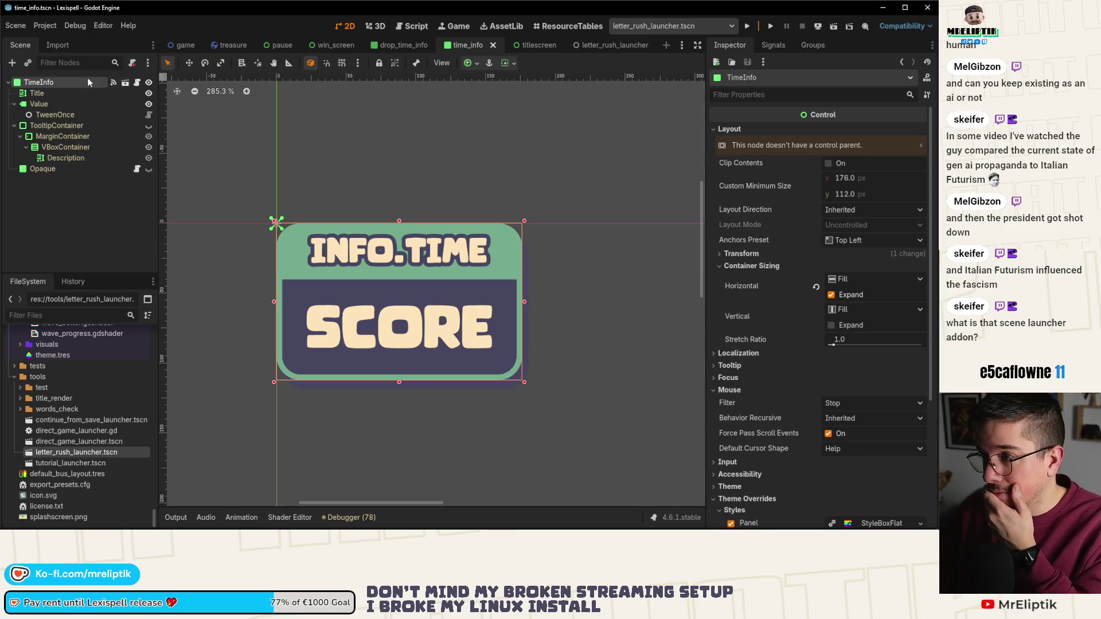
click(86, 189)
click(37, 93)
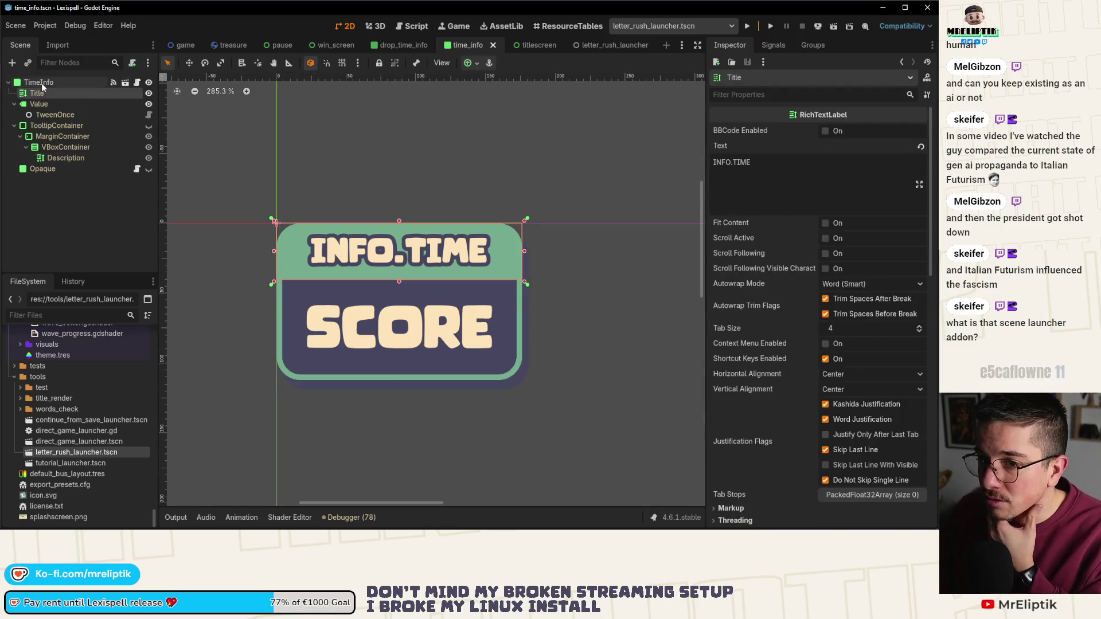
click(41, 83)
middle_click(470, 48)
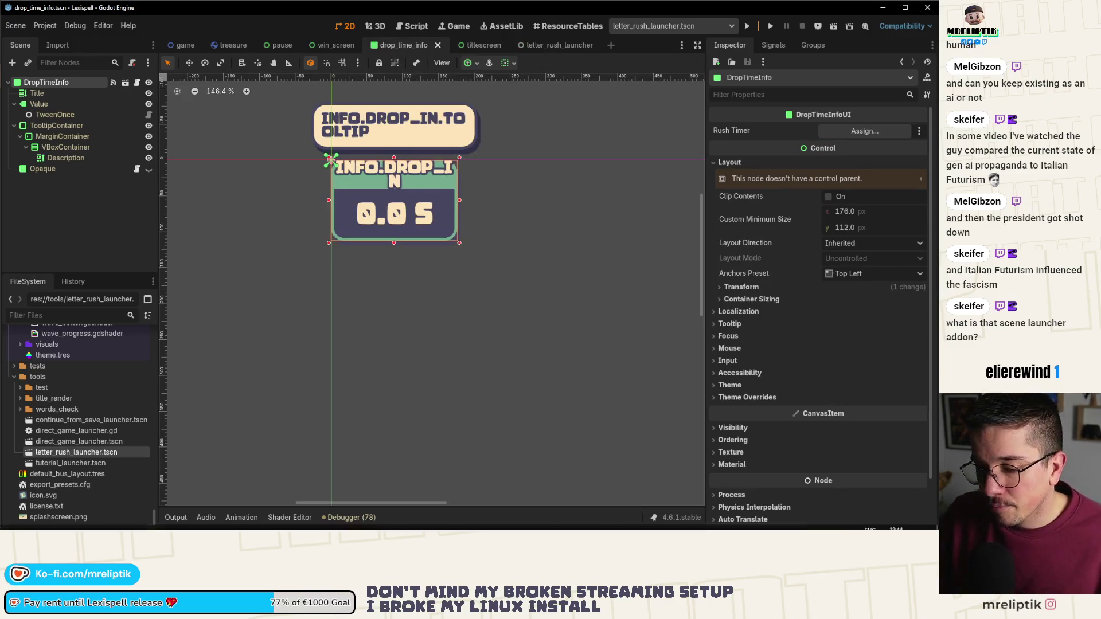
key(alt+Tab)
key(alt+Tab)
Step: Search the localization sheet for 'info' and step through matches to the INFO rows
click(237, 241)
key(ctrl+f)
text(info)
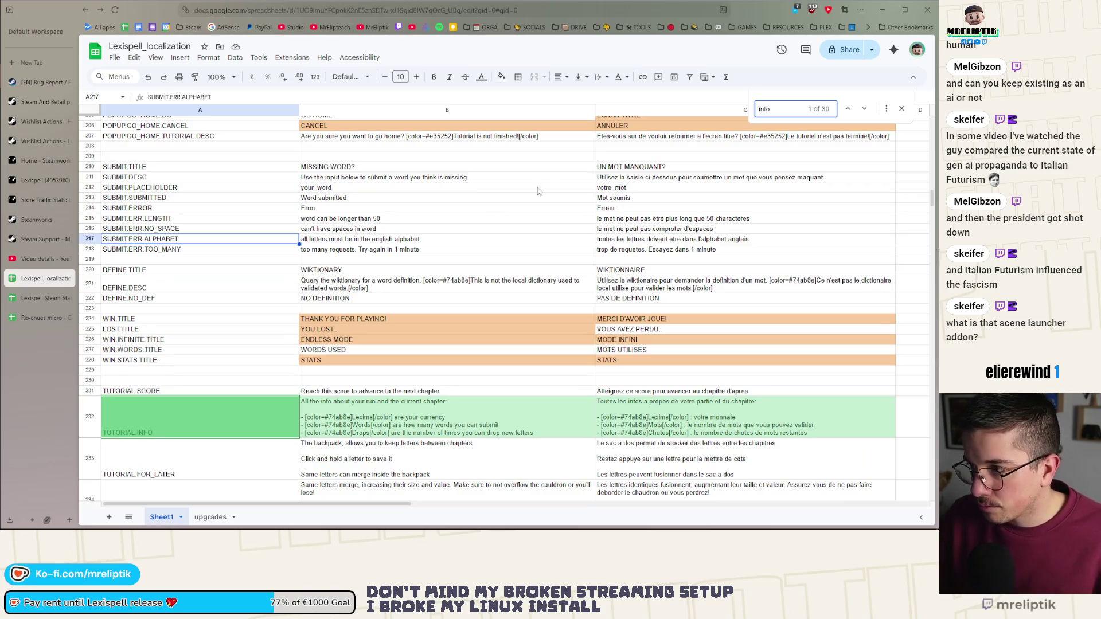
click(865, 109)
click(865, 109)
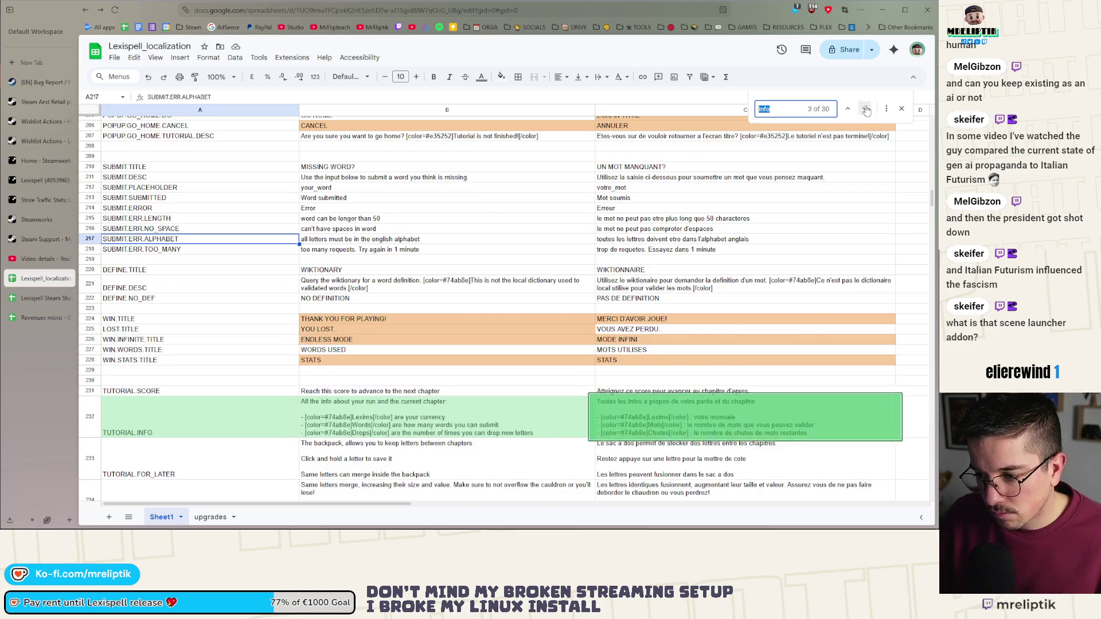
click(866, 110)
scroll(171, 351, down, 3)
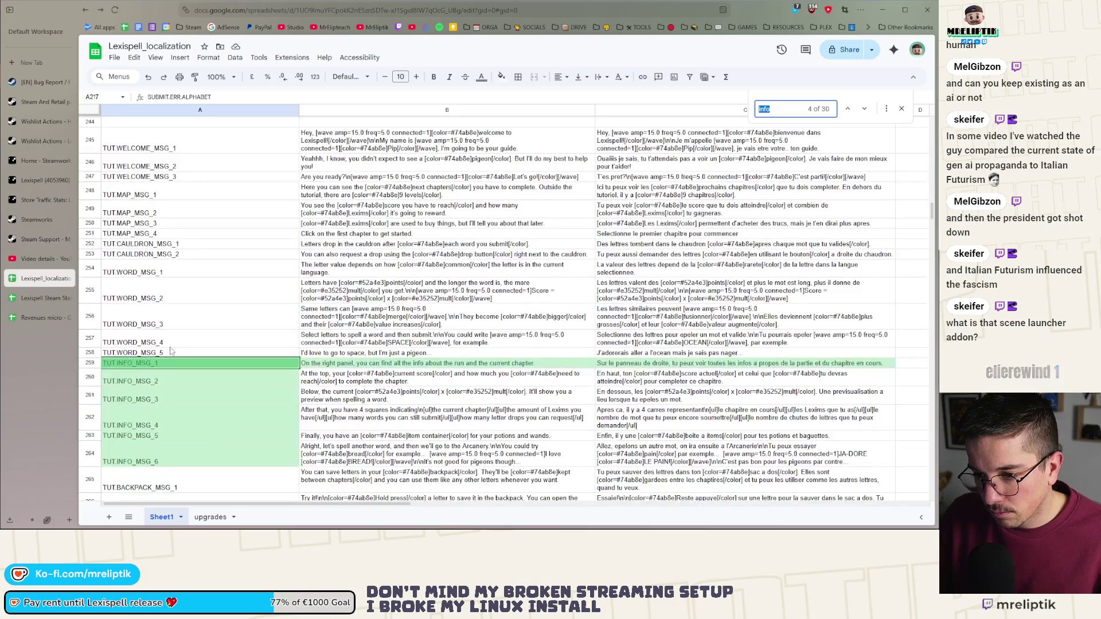
click(865, 109)
click(866, 109)
click(866, 110)
click(866, 109)
click(864, 110)
click(865, 110)
click(864, 110)
click(865, 111)
click(865, 110)
click(864, 111)
click(865, 110)
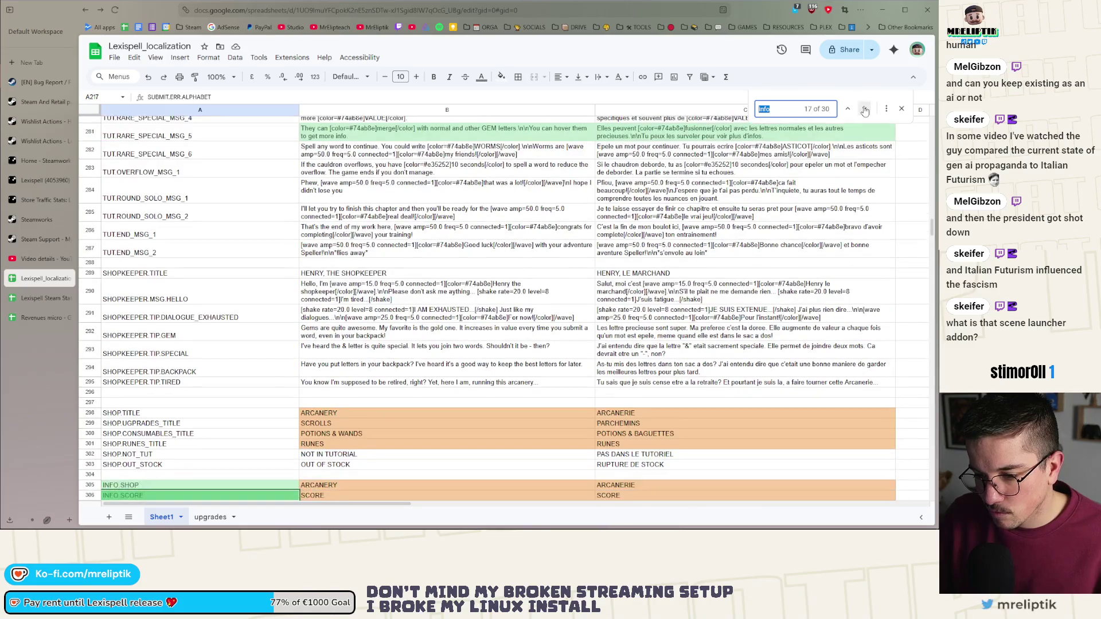
click(865, 110)
Step: Insert a row below INFO.BOSS with INFO.TIME, TIME, and TEMPS
right_click(133, 374)
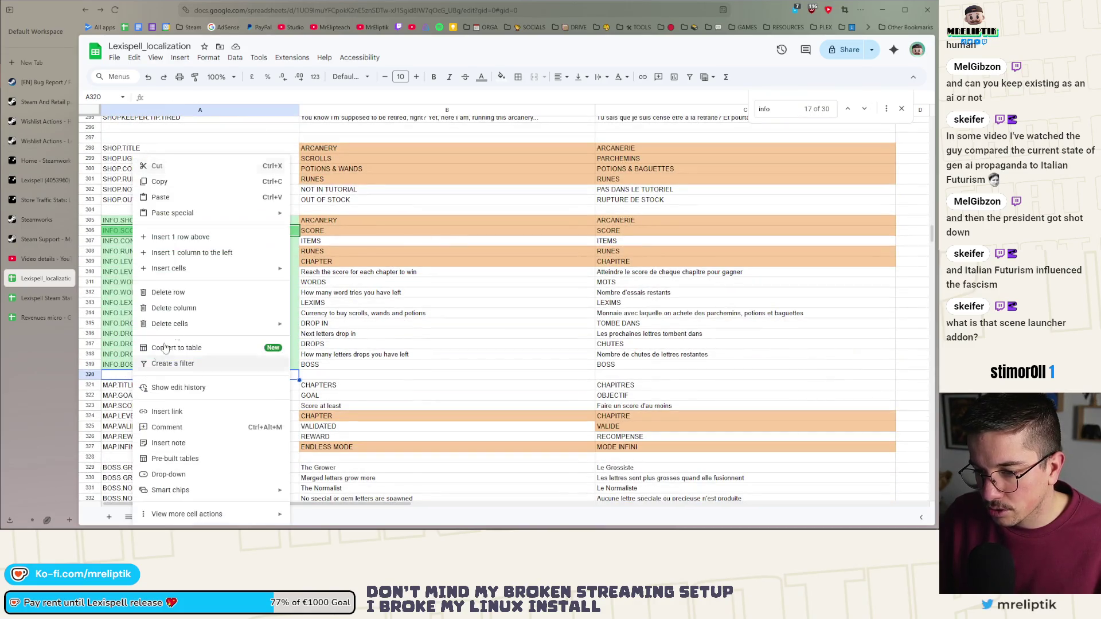
click(180, 236)
text(IN)
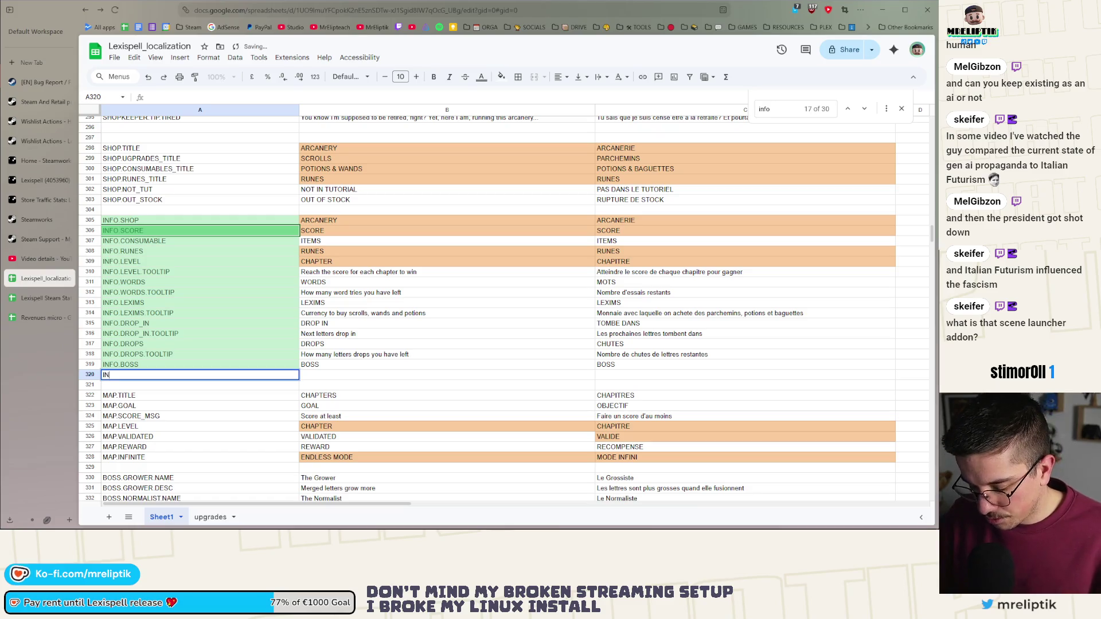
text(ME)
key(Tab)
text(TI)
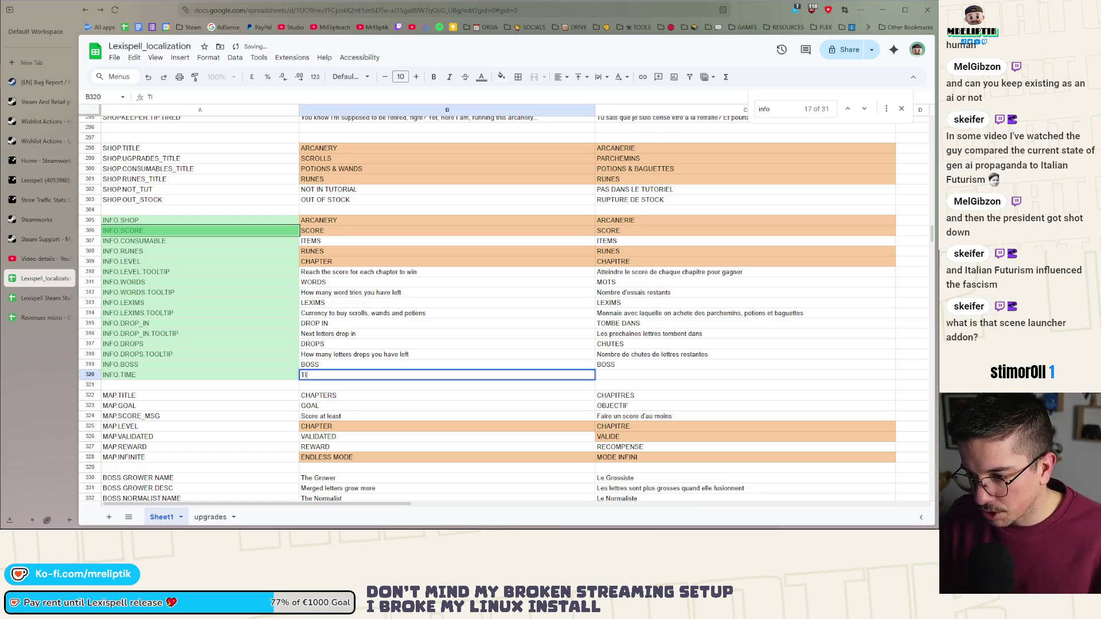
key(Tab)
text(T)
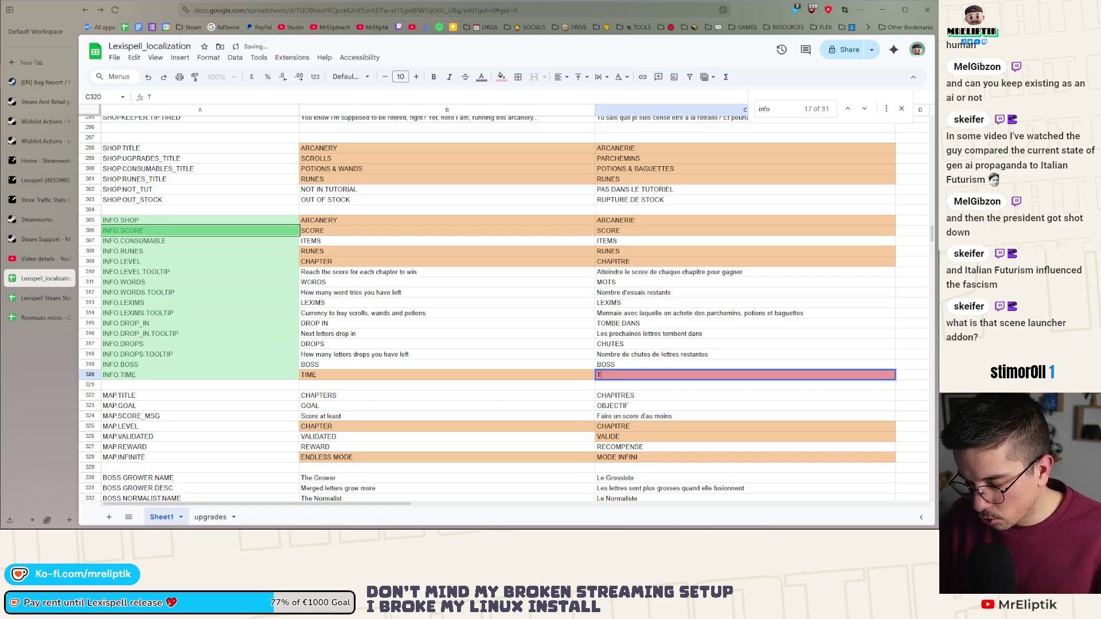
click(378, 368)
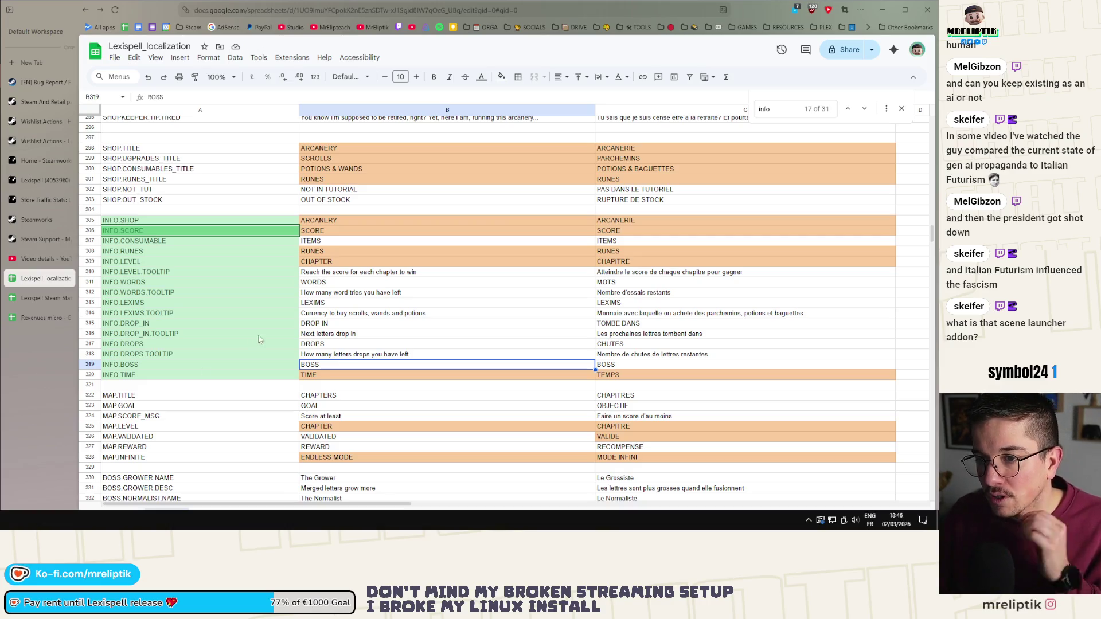
key(alt+Tab)
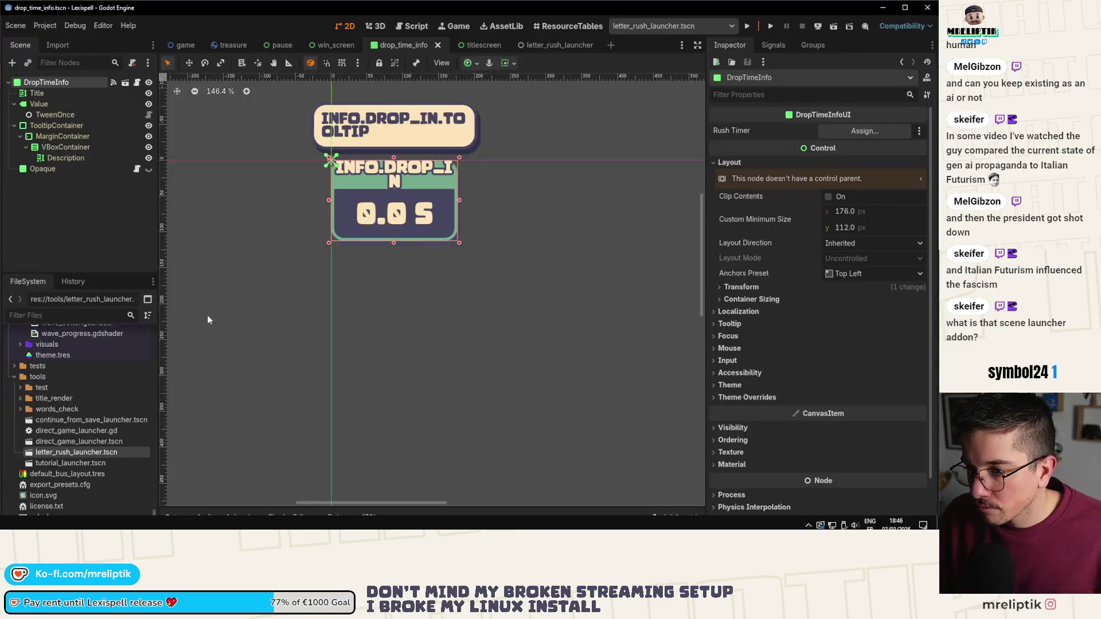
Step: Close drop_time_info, open win_screen.gd, and trace where stats_to_use is assigned
middle_click(397, 49)
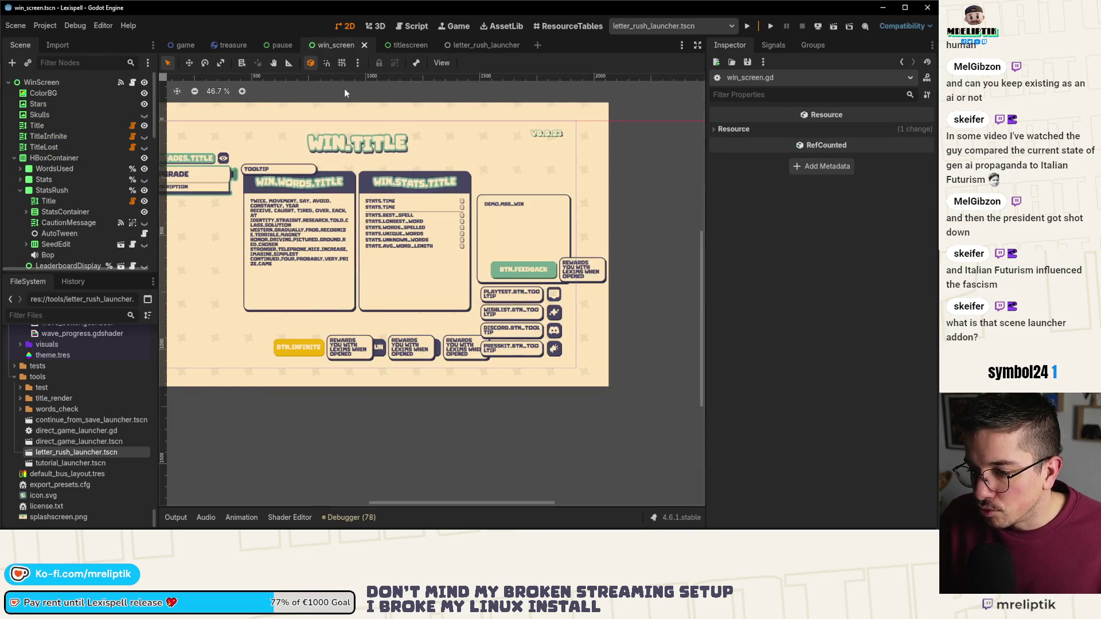
scroll(320, 242, down, 1)
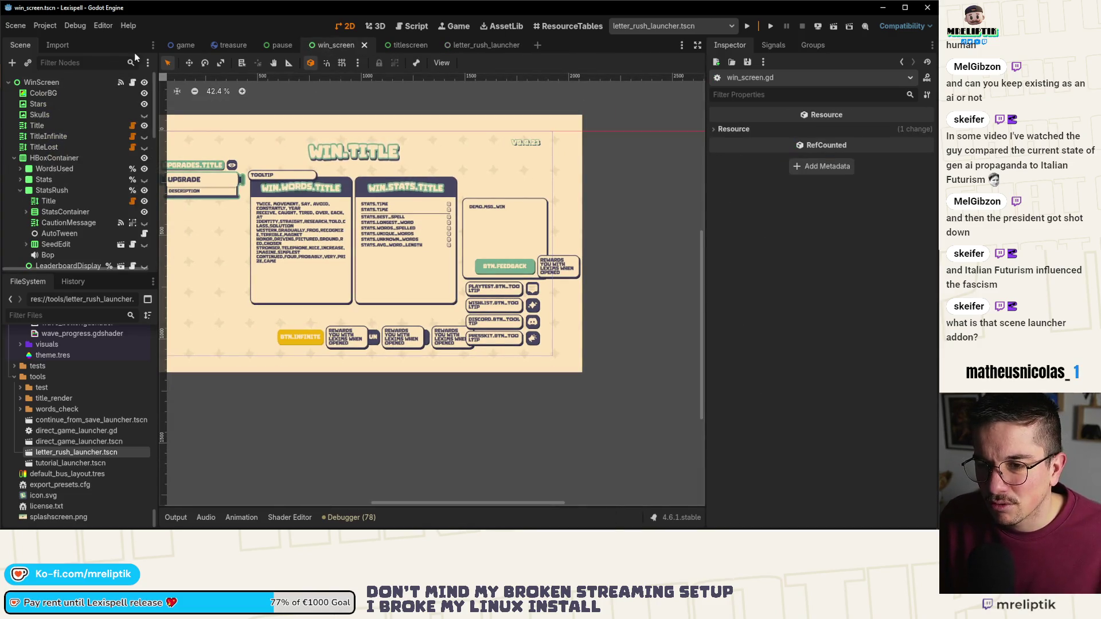
click(133, 82)
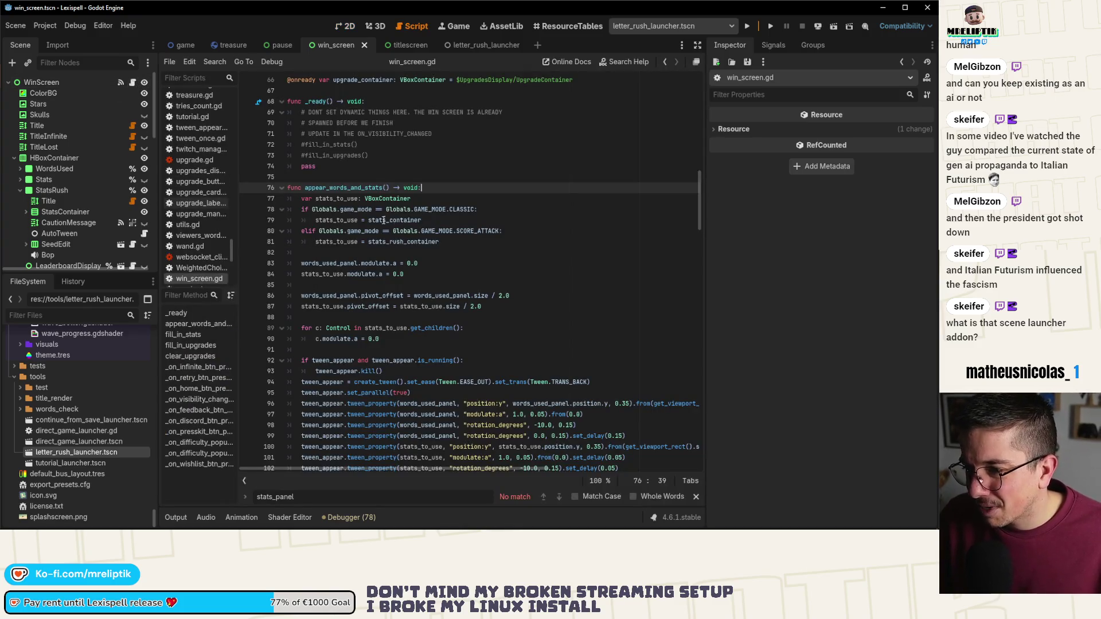
click(348, 198)
click(370, 220)
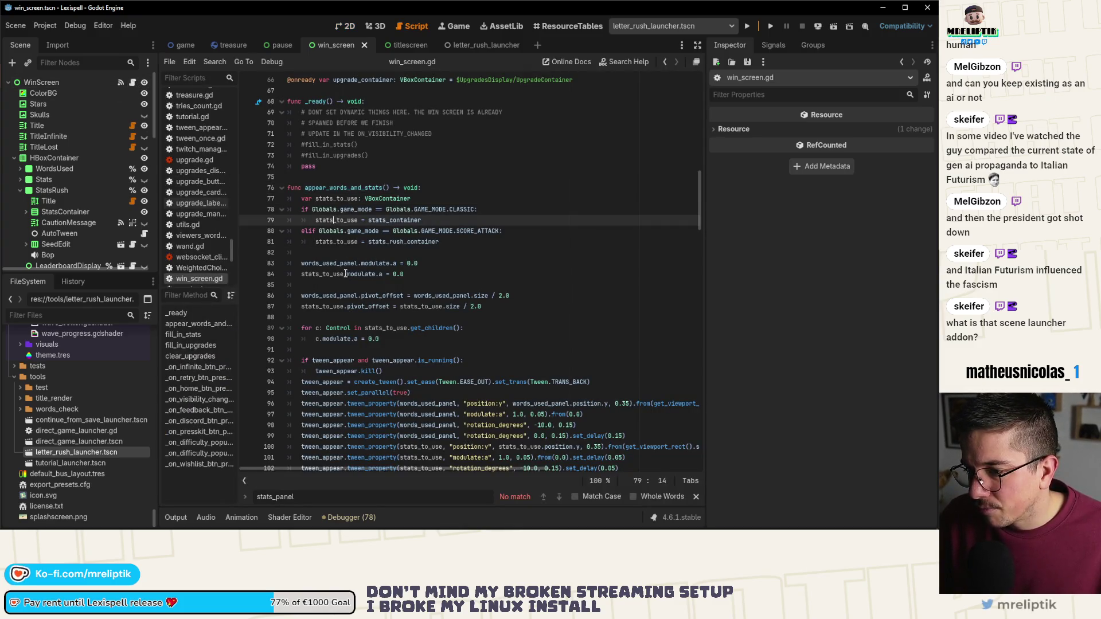
double_click(338, 241)
scroll(365, 263, down, 4)
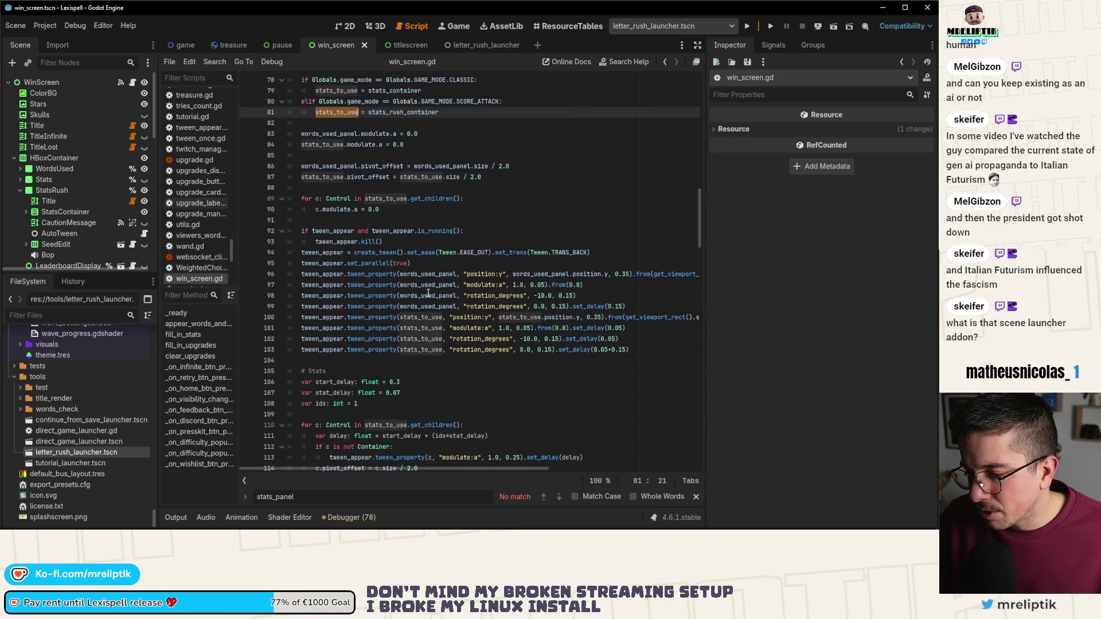
scroll(450, 223, up, 1)
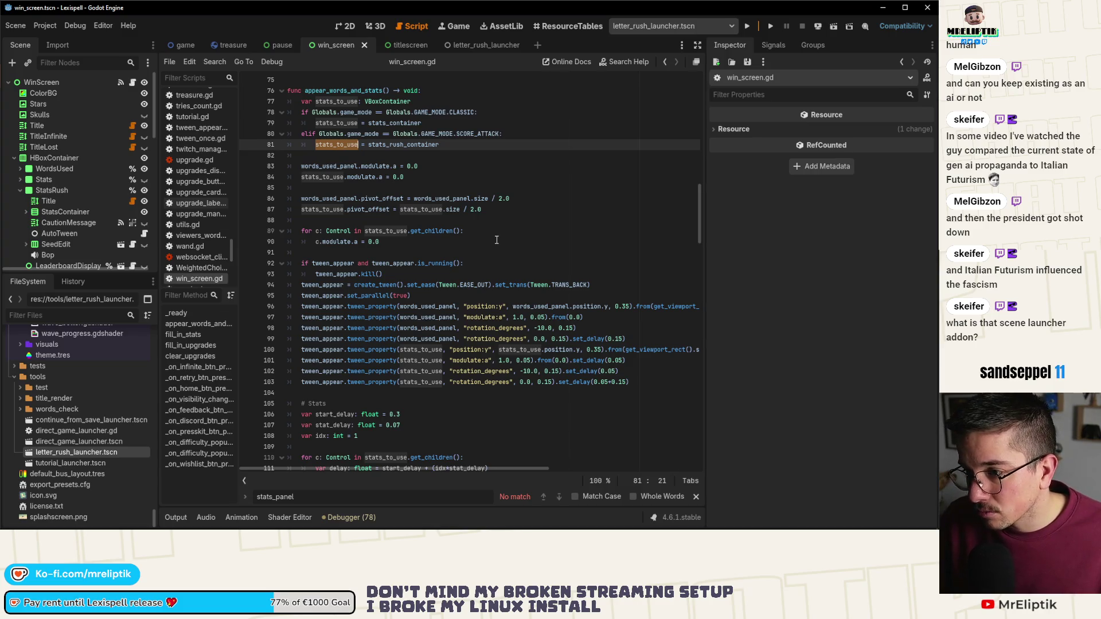
scroll(497, 240, down, 4)
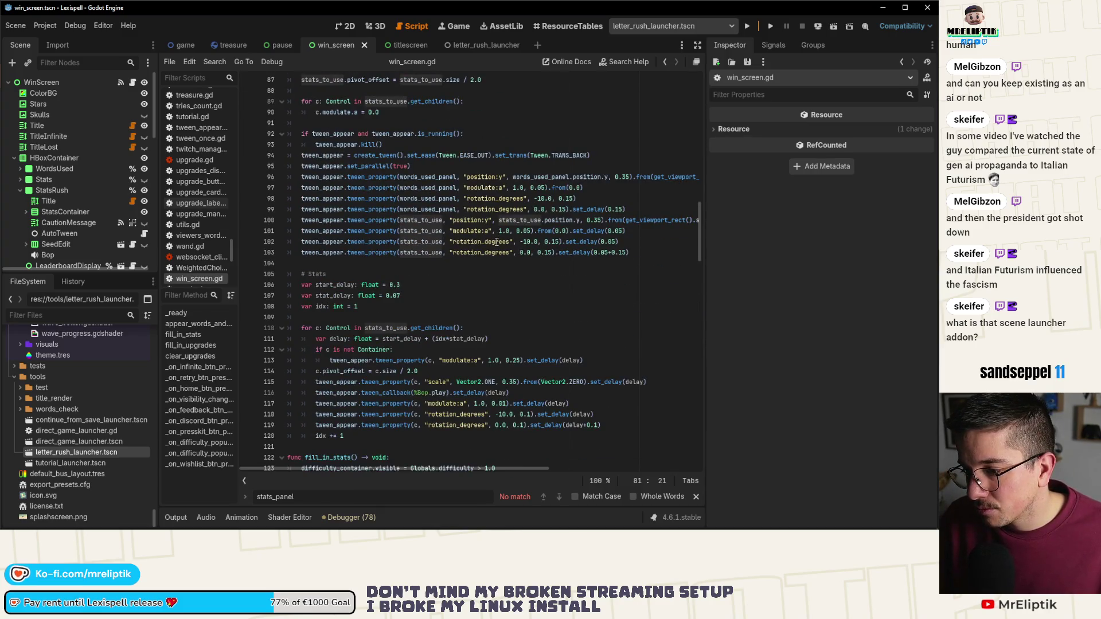
scroll(497, 242, down, 7)
scroll(496, 250, up, 13)
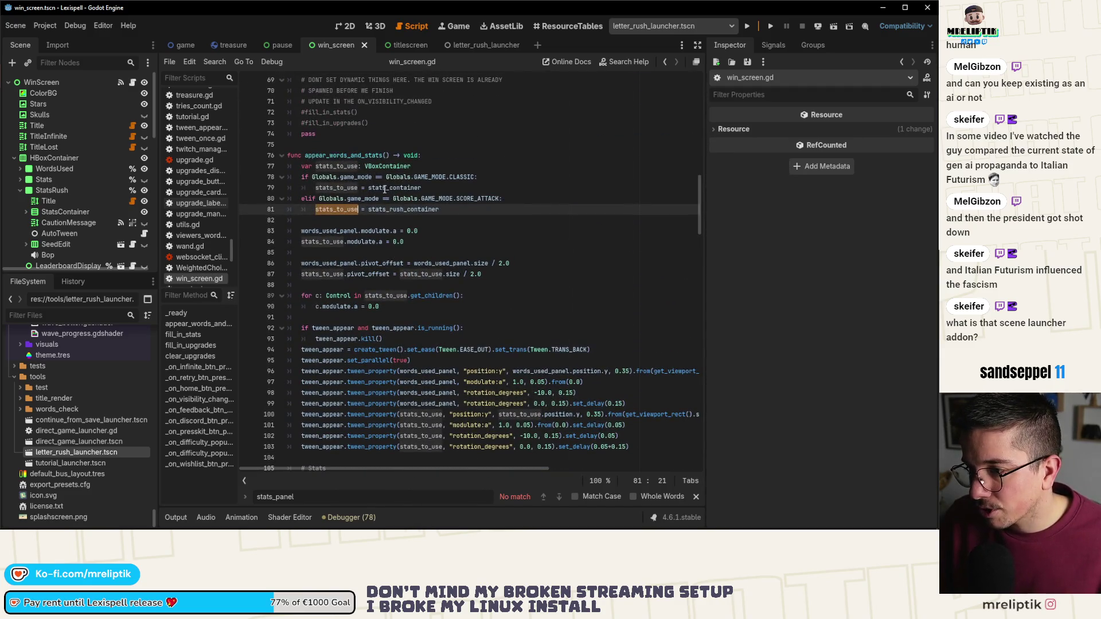
Step: Search stats_container, then inspect appear_words_and_stats and _on_visibility_changed before returning to 2D
double_click(381, 189)
key(ctrl+f)
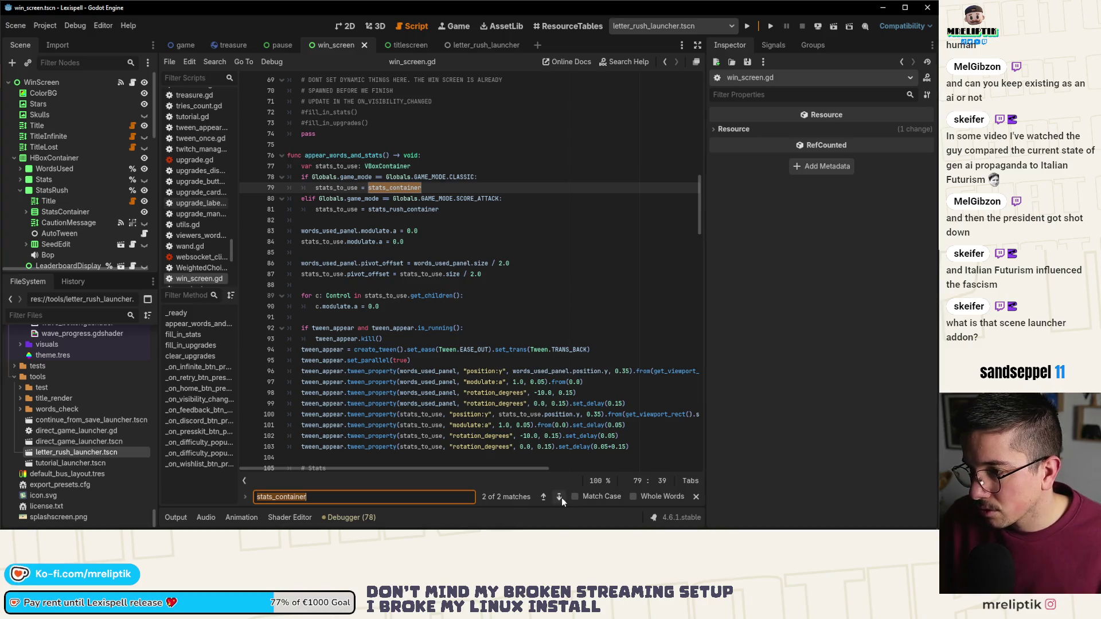
click(562, 498)
click(562, 497)
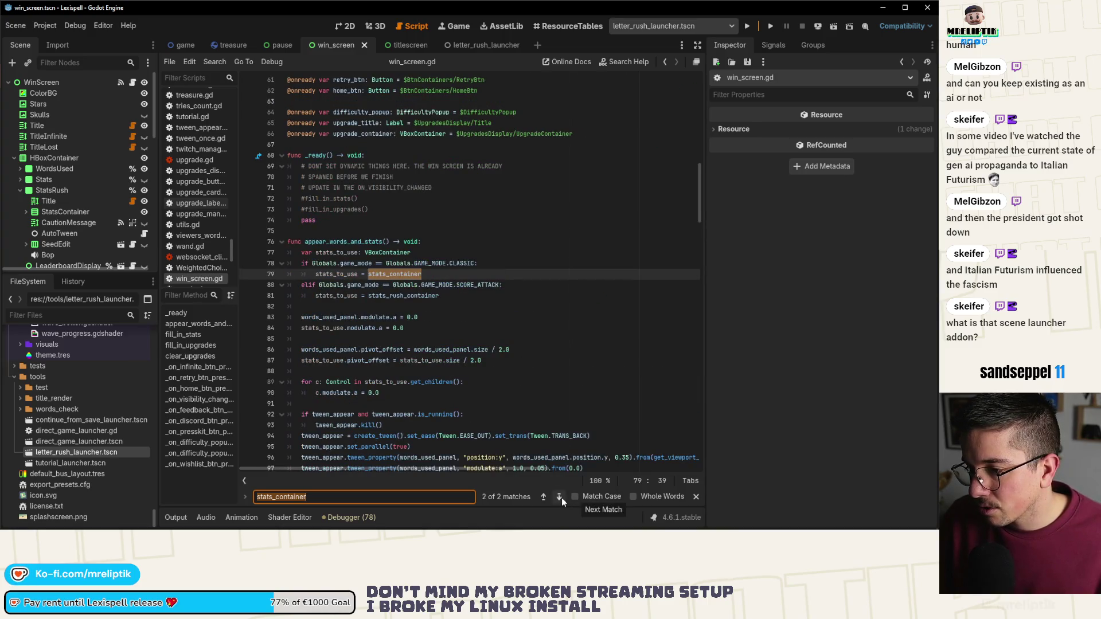
click(562, 498)
click(562, 498)
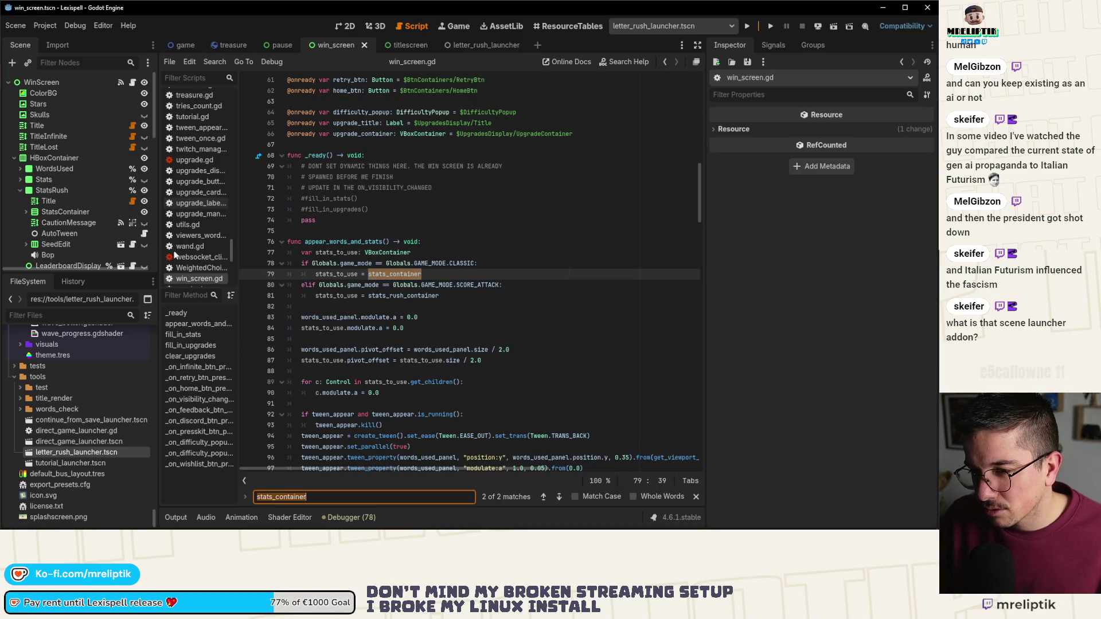
click(194, 323)
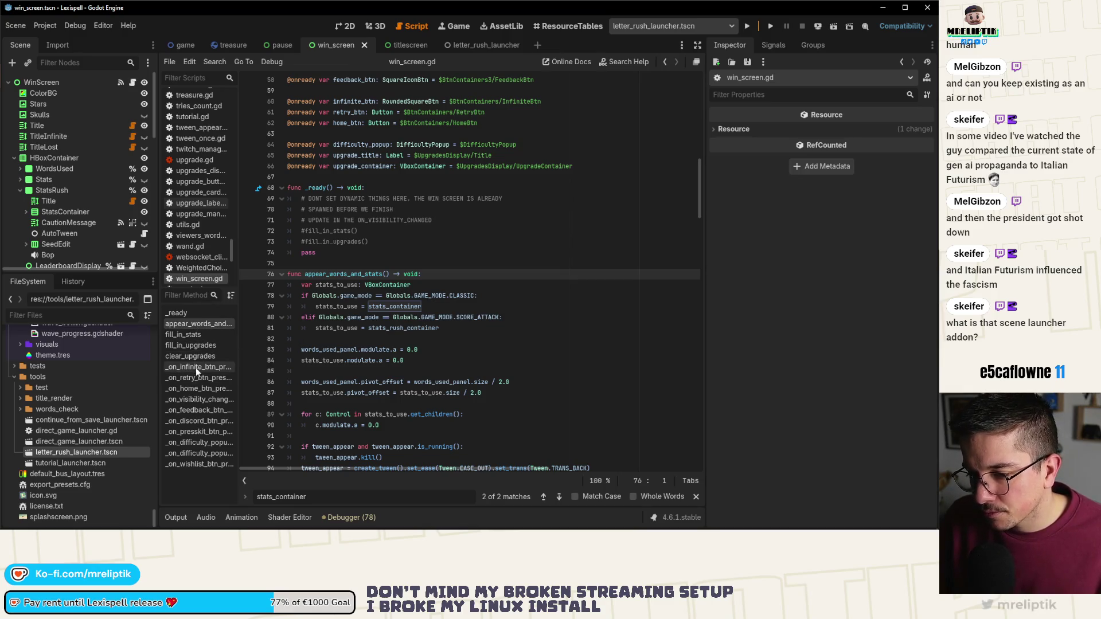
click(195, 400)
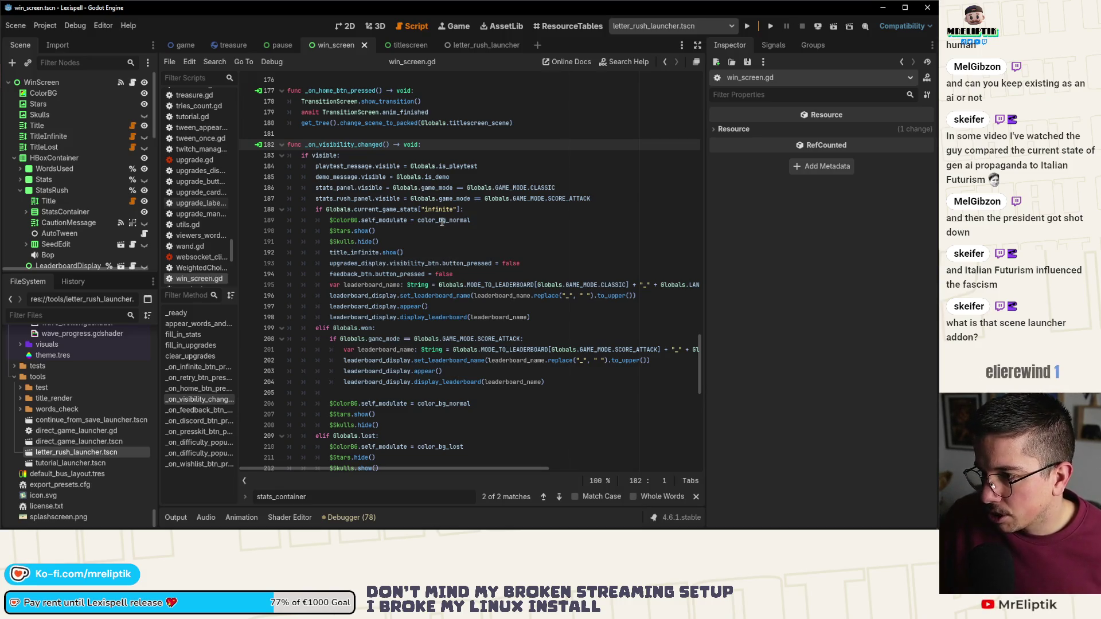
click(343, 188)
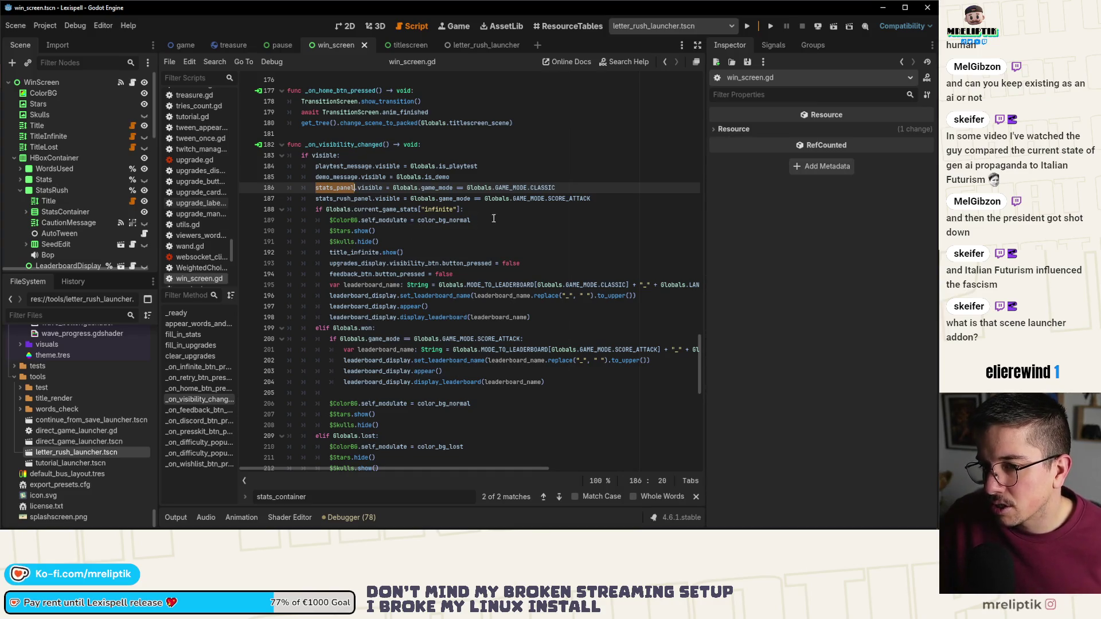
click(345, 26)
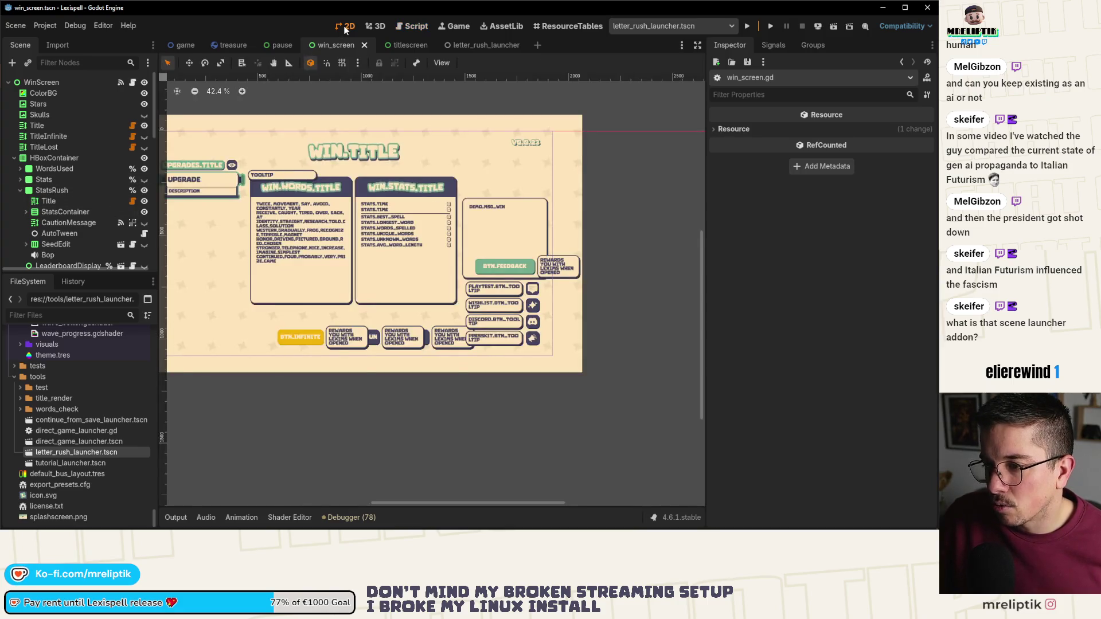
Step: Toggle the Stats and StatsRush panels' visibility to compare them on the canvas
click(144, 191)
click(144, 180)
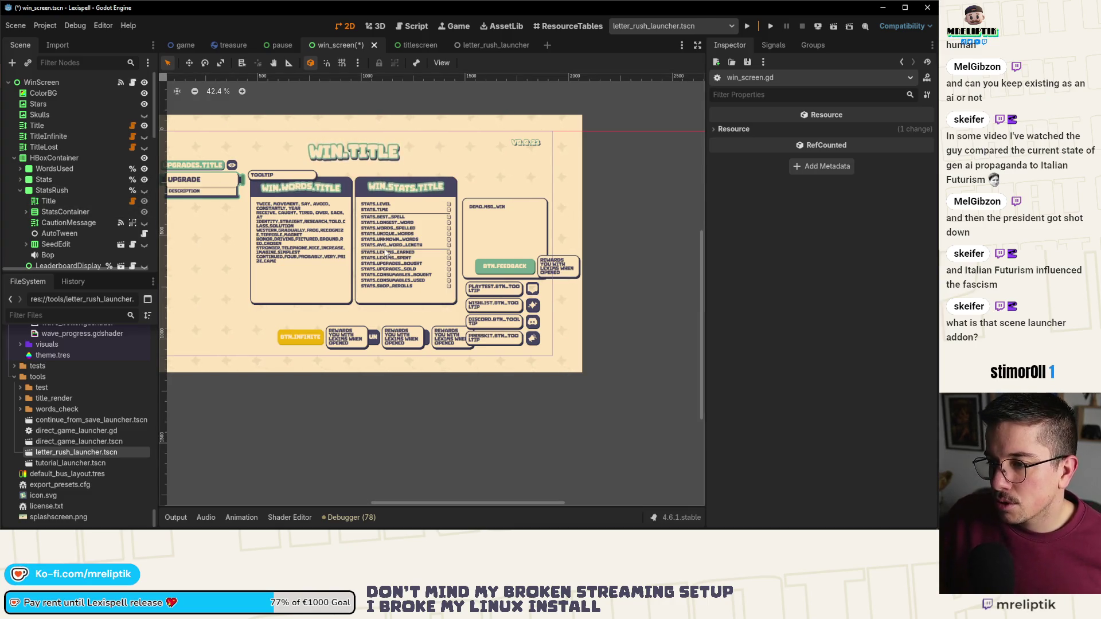
click(144, 191)
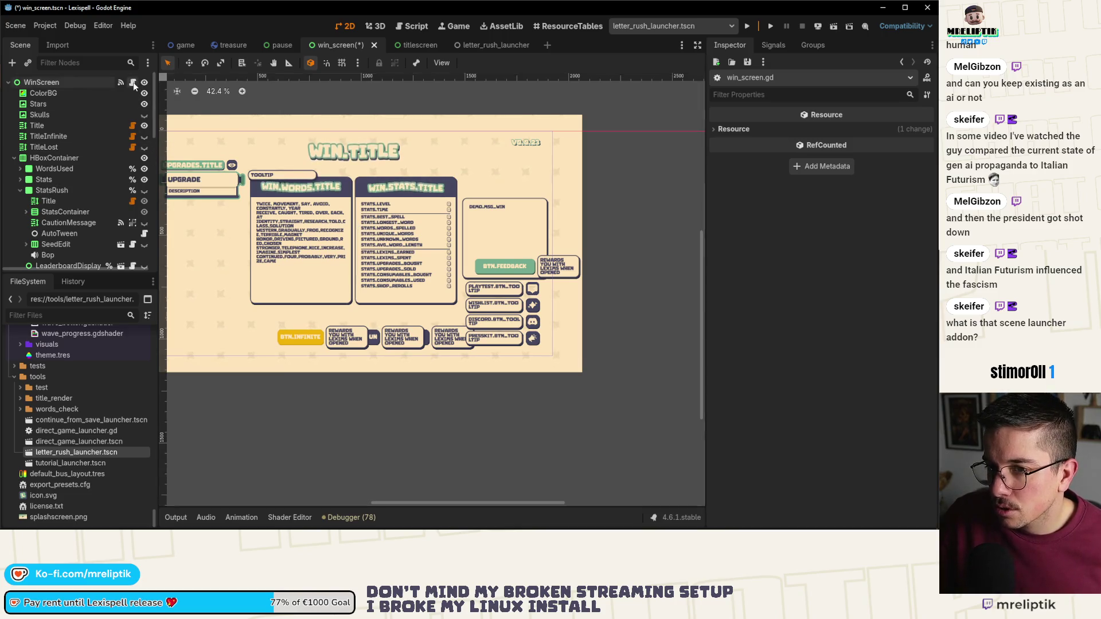
Step: Check the appear_words_and_stats call in the win screen script, then run and stop the project
click(132, 82)
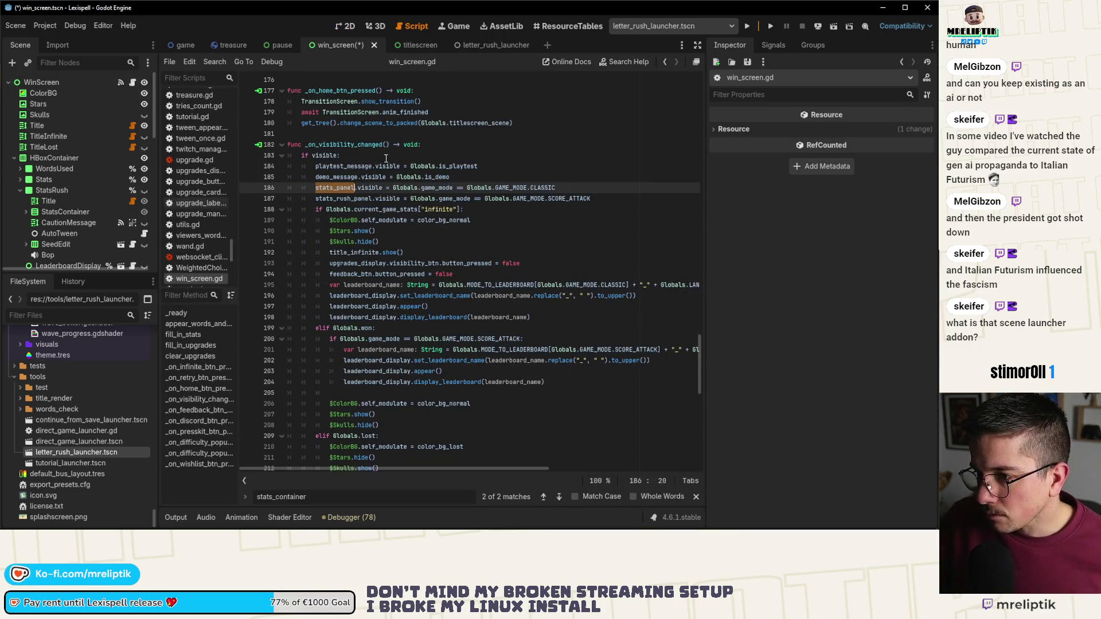
scroll(379, 277, down, 8)
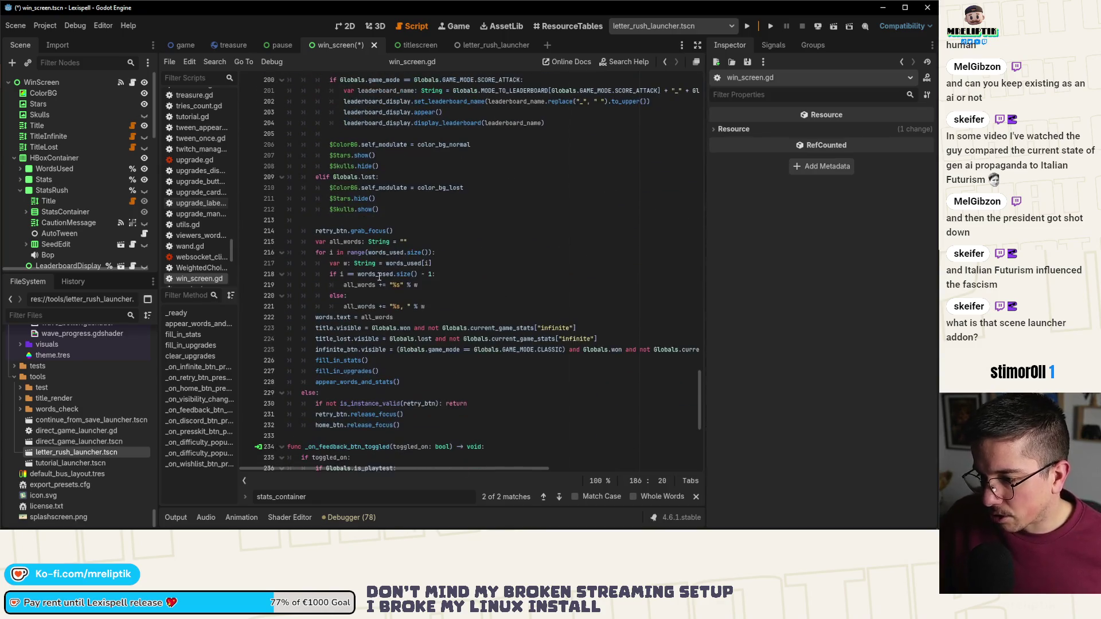
double_click(352, 384)
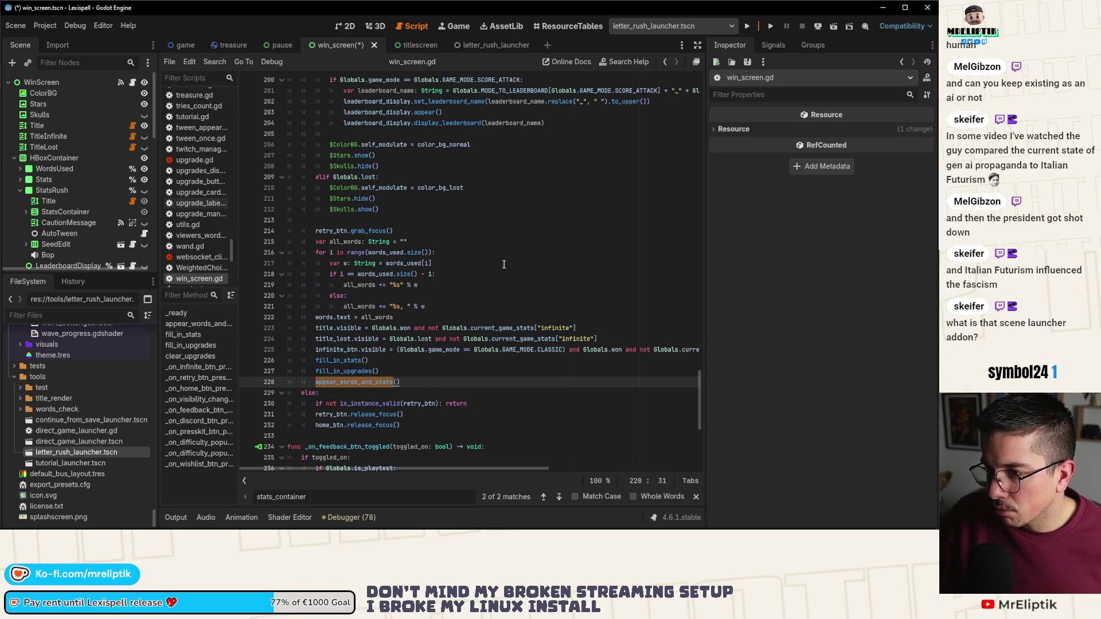
scroll(501, 256, up, 7)
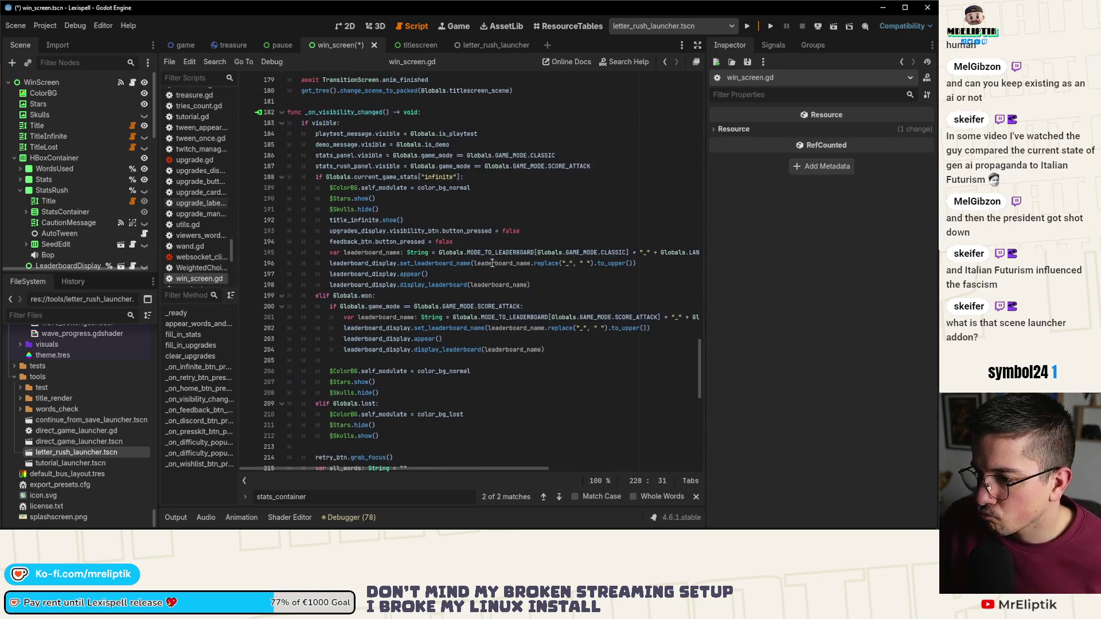
click(748, 27)
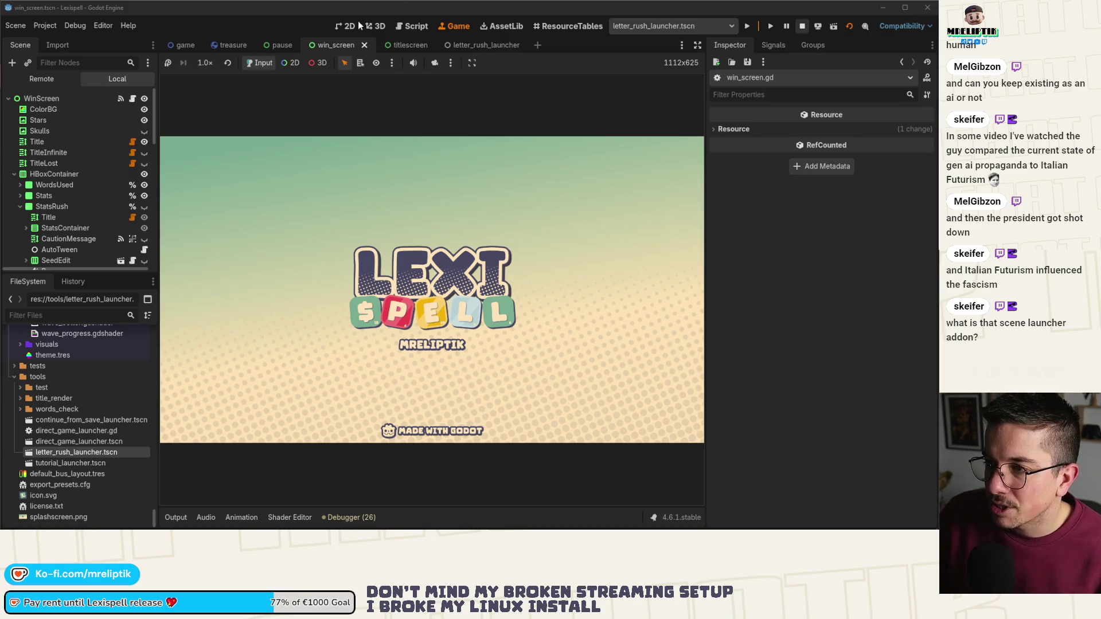
key(F8)
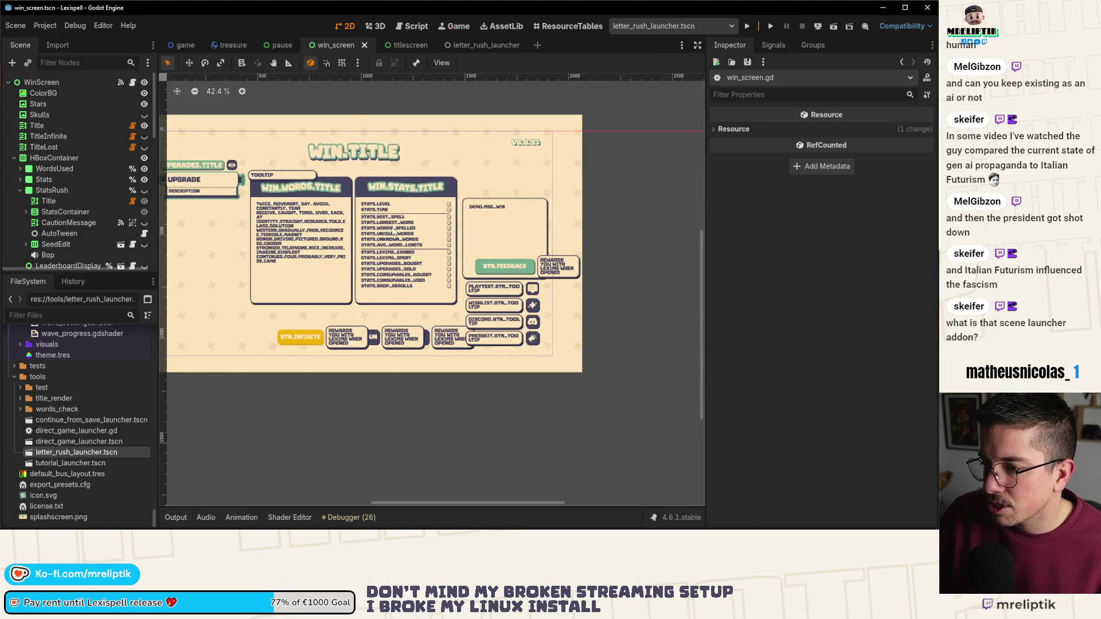
Step: Hide the classic Stats panel, collapse it, and make StatsRush visible
scroll(124, 207, up, 5)
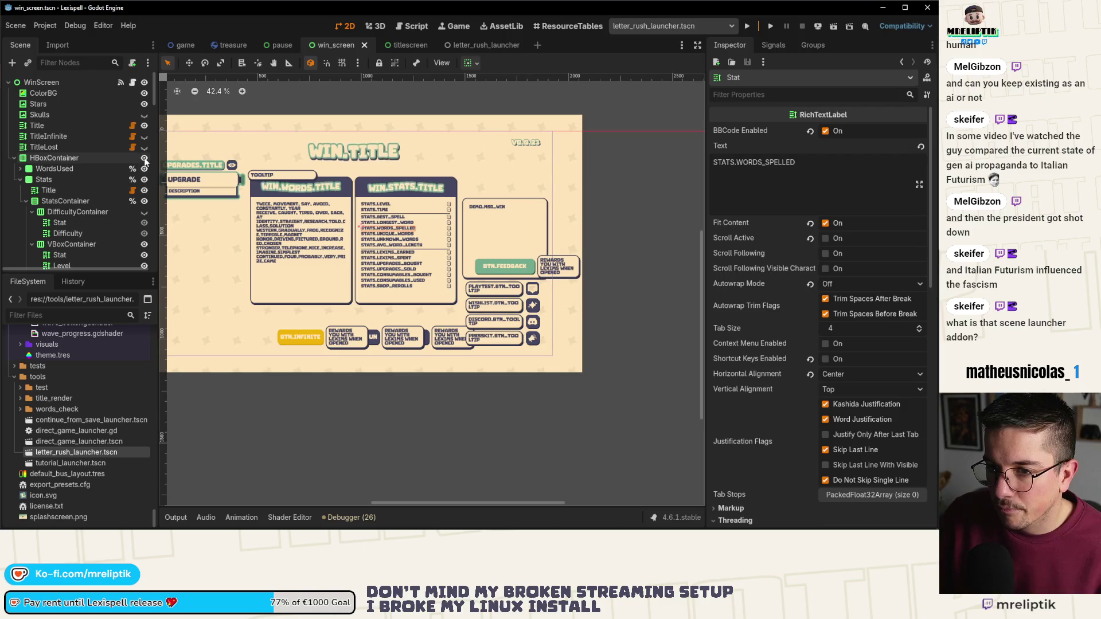
click(144, 180)
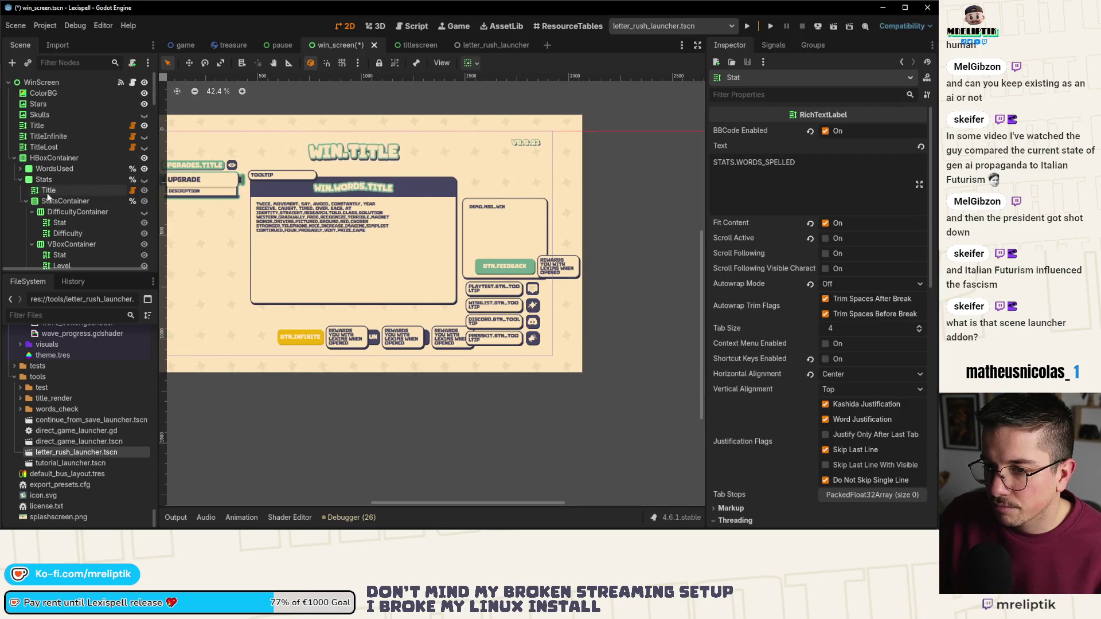
click(20, 179)
click(144, 191)
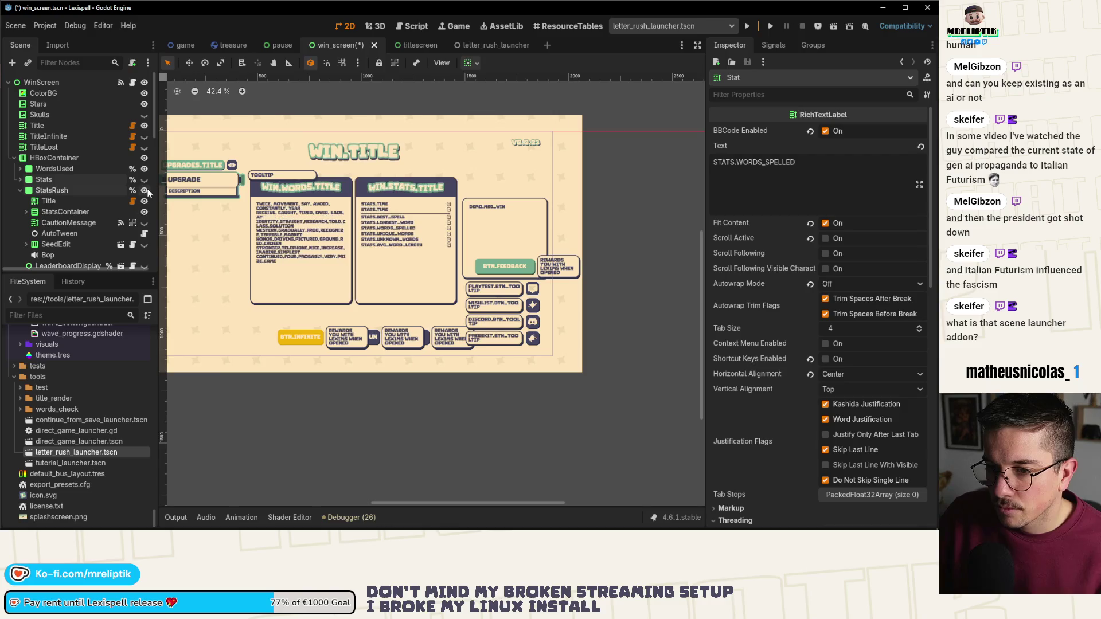
scroll(391, 205, up, 3)
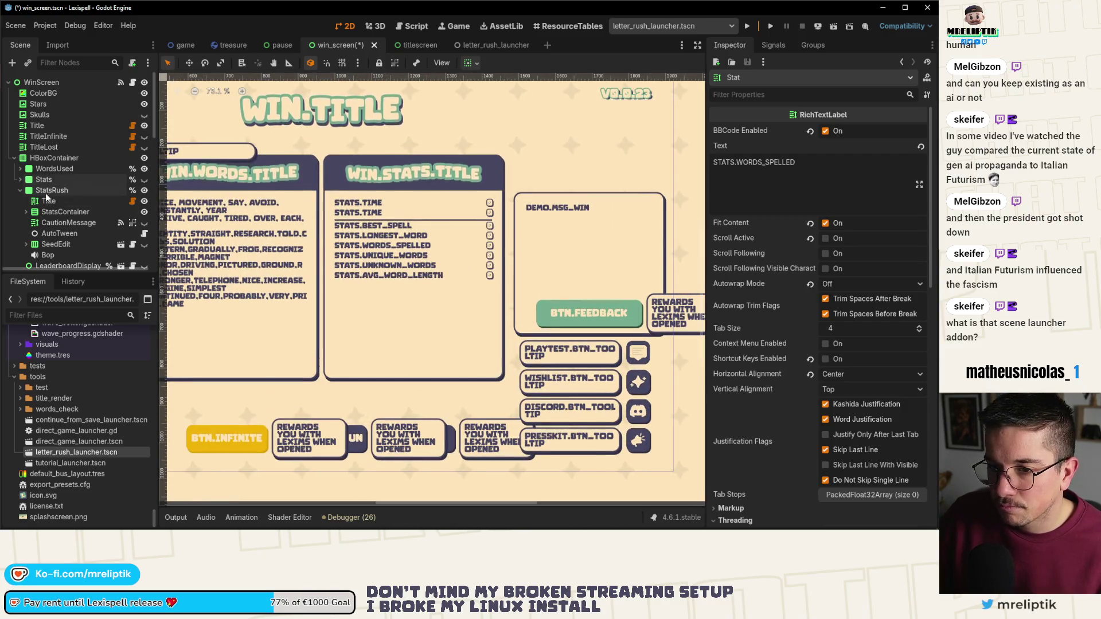
Step: Change the first StatsRush stat label's text from STATS.TIME to STATS.SCORE
click(62, 203)
click(25, 212)
click(59, 234)
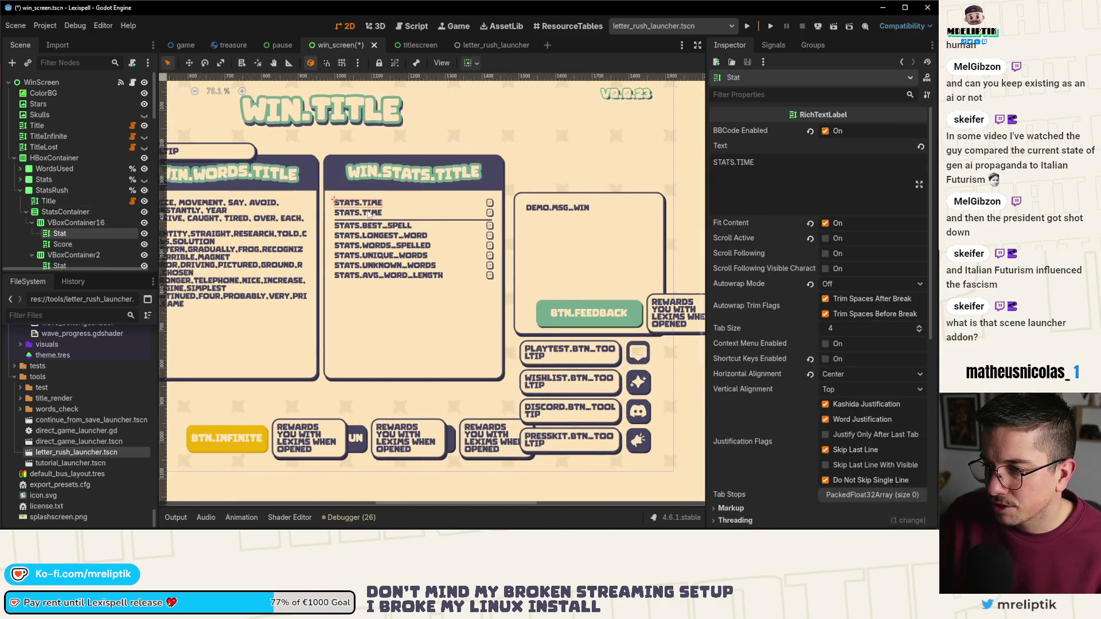
double_click(779, 160)
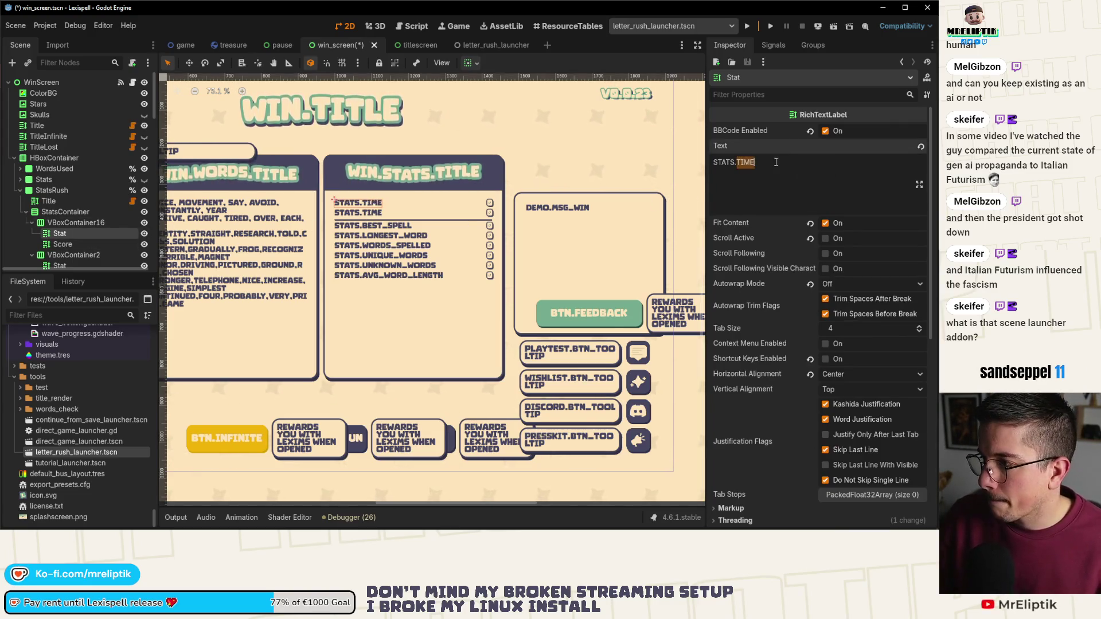
text(SCORE)
key(ctrl+a)
key(ctrl+c)
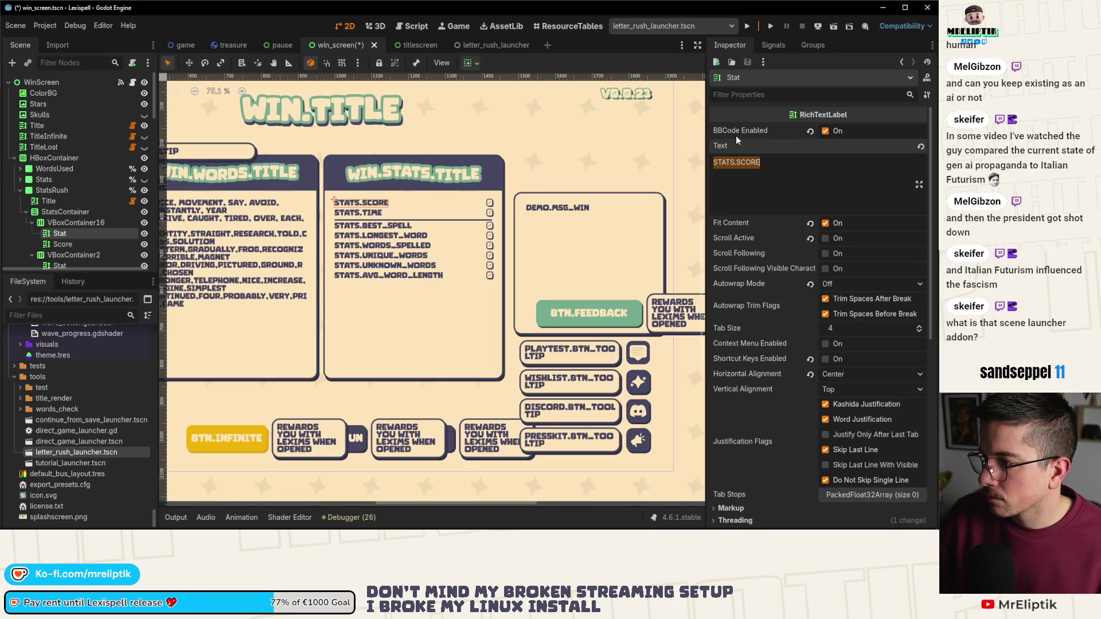
key(alt+Tab)
key(ctrl+f)
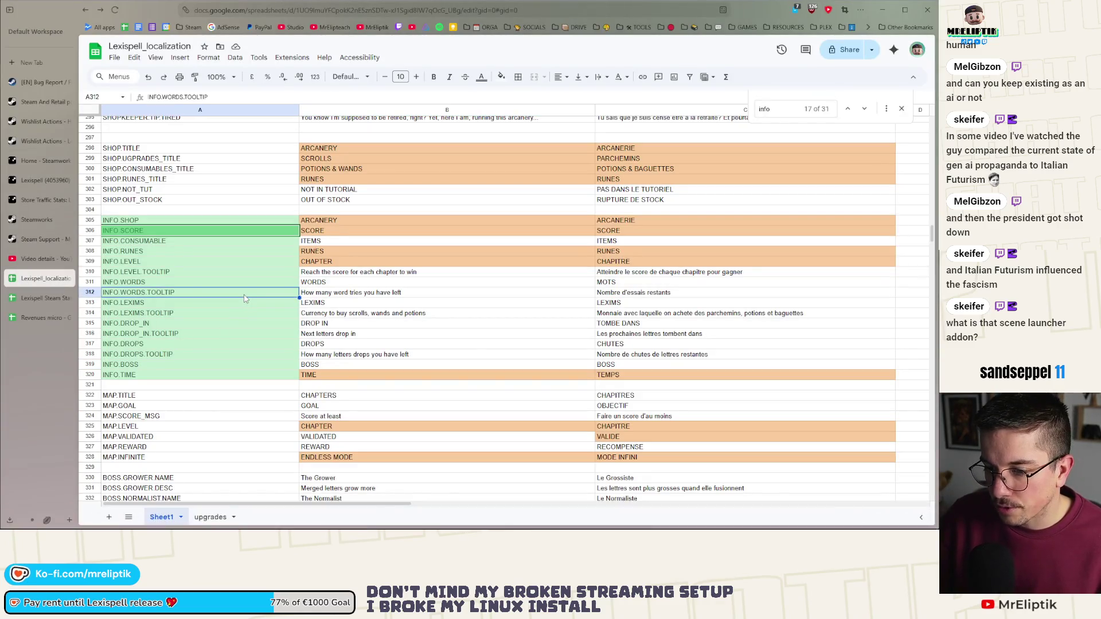
Step: Find STATS.TIME, insert a row above it, and fill it with STATS.SCORE, SCORE, SCORE
text(stats.)
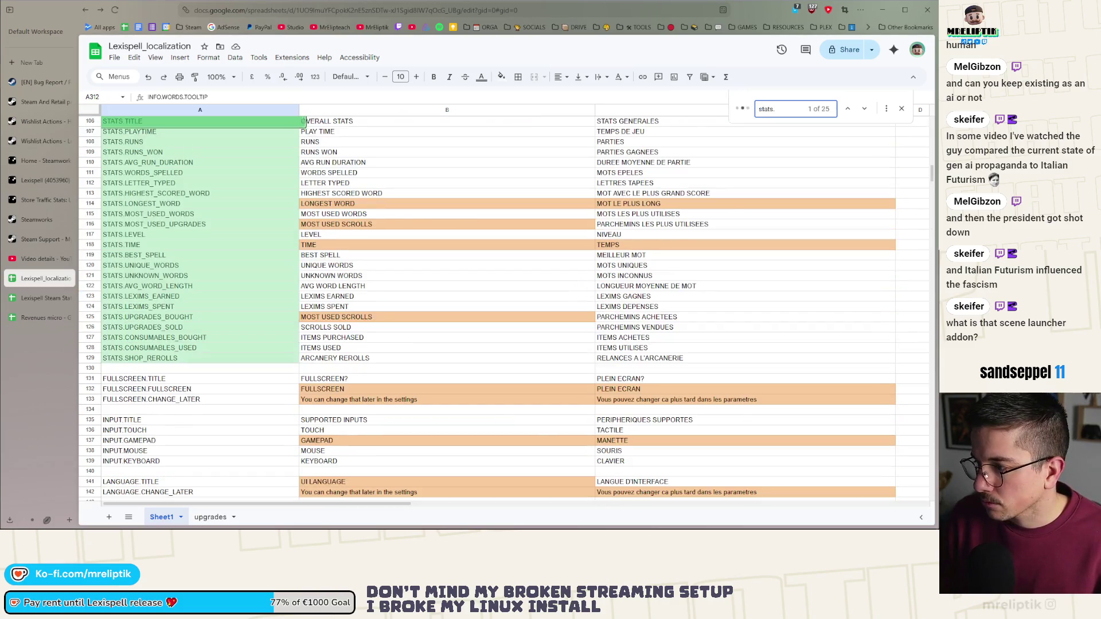
text(TIME)
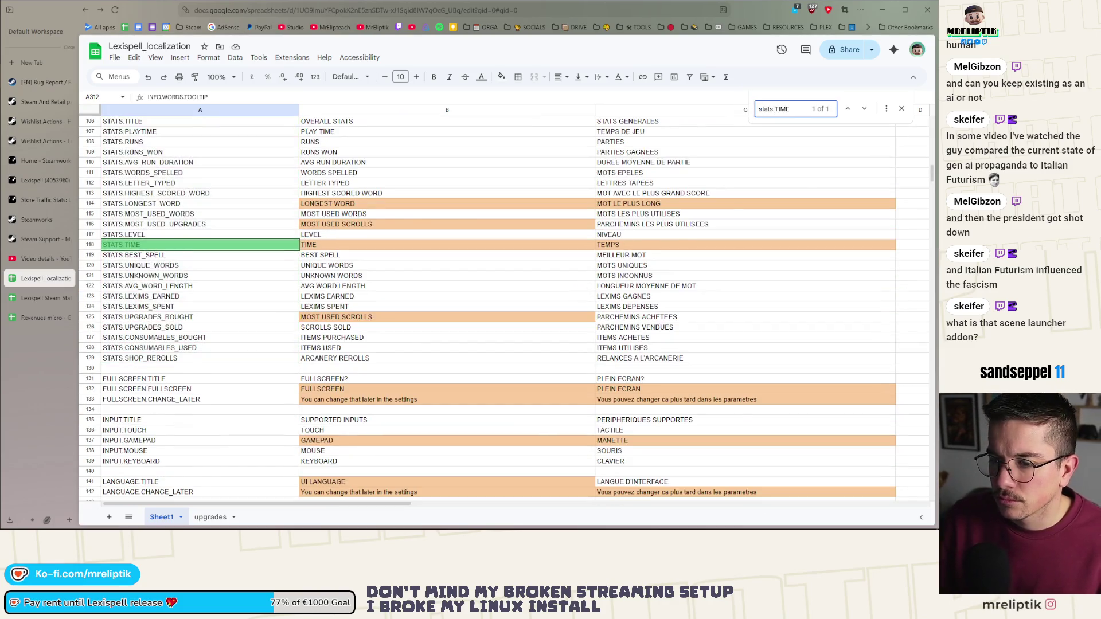
right_click(139, 248)
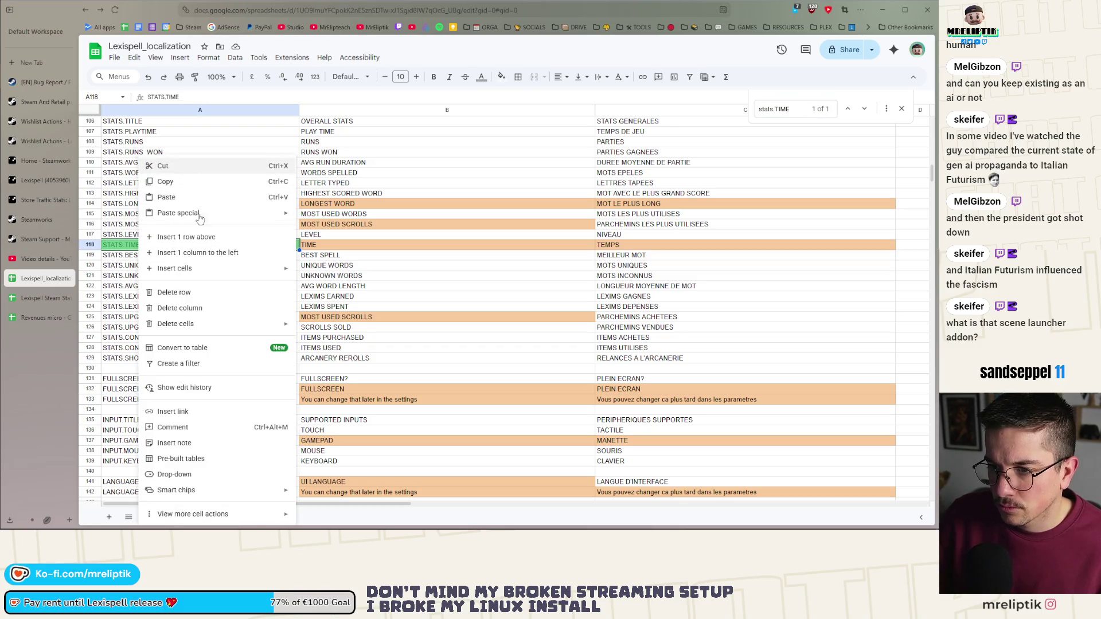
click(152, 237)
key(ctrl+v)
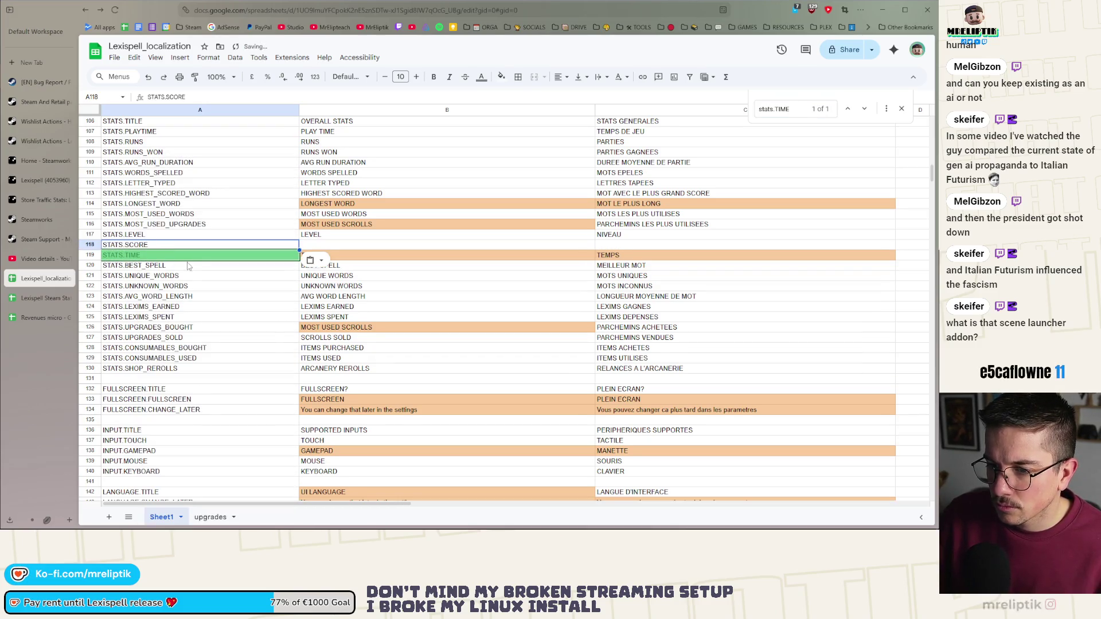
click(312, 248)
text(SCORE)
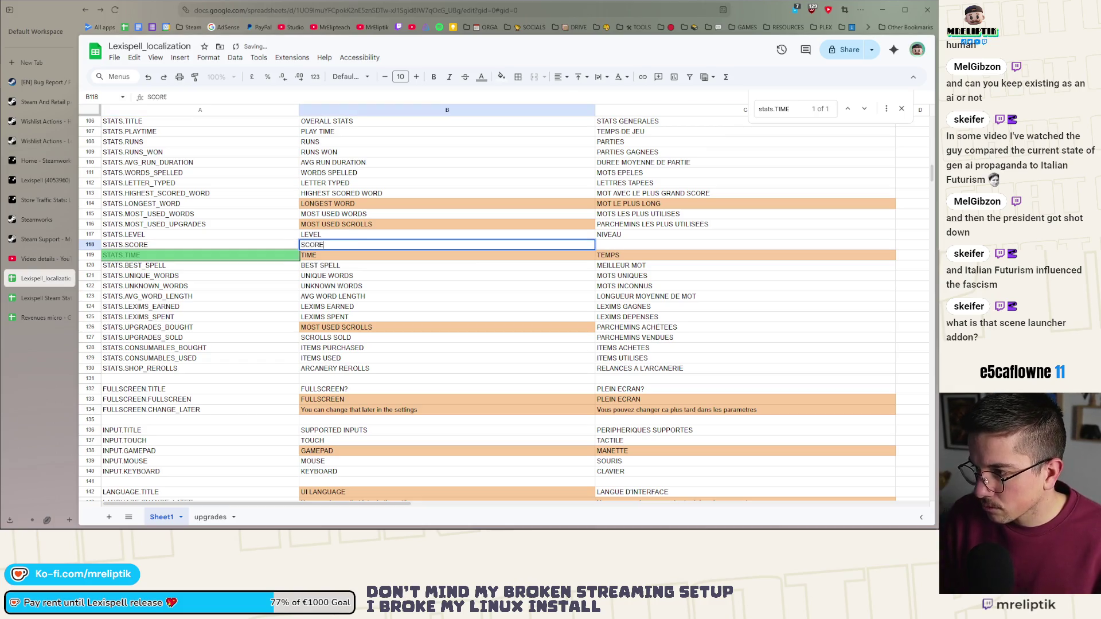
key(Tab)
text(SCOR)
key(Return)
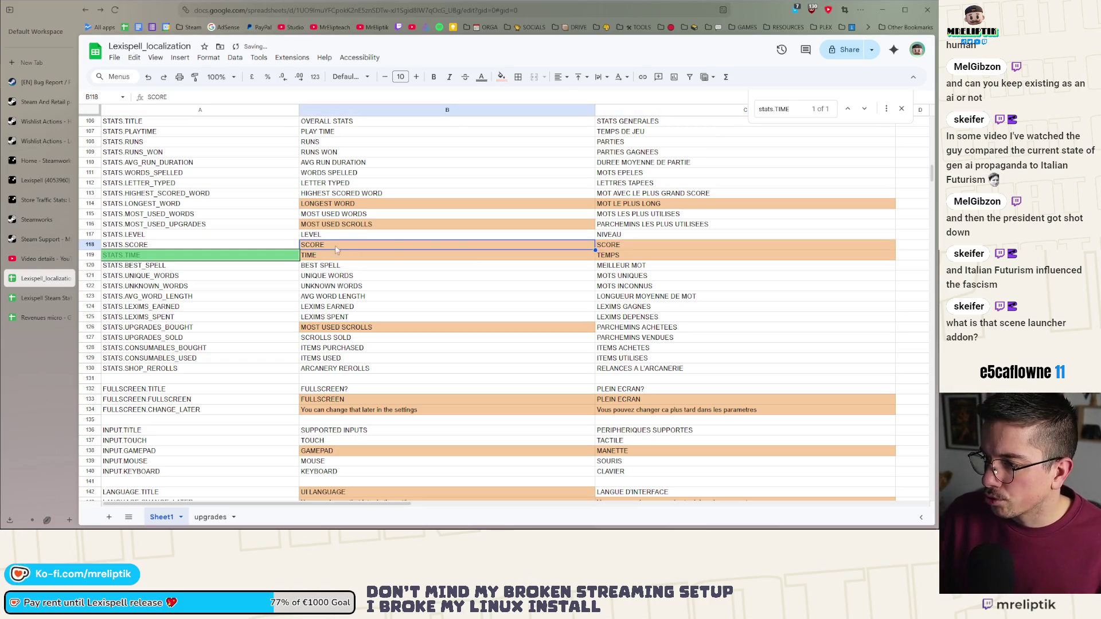
click(883, 9)
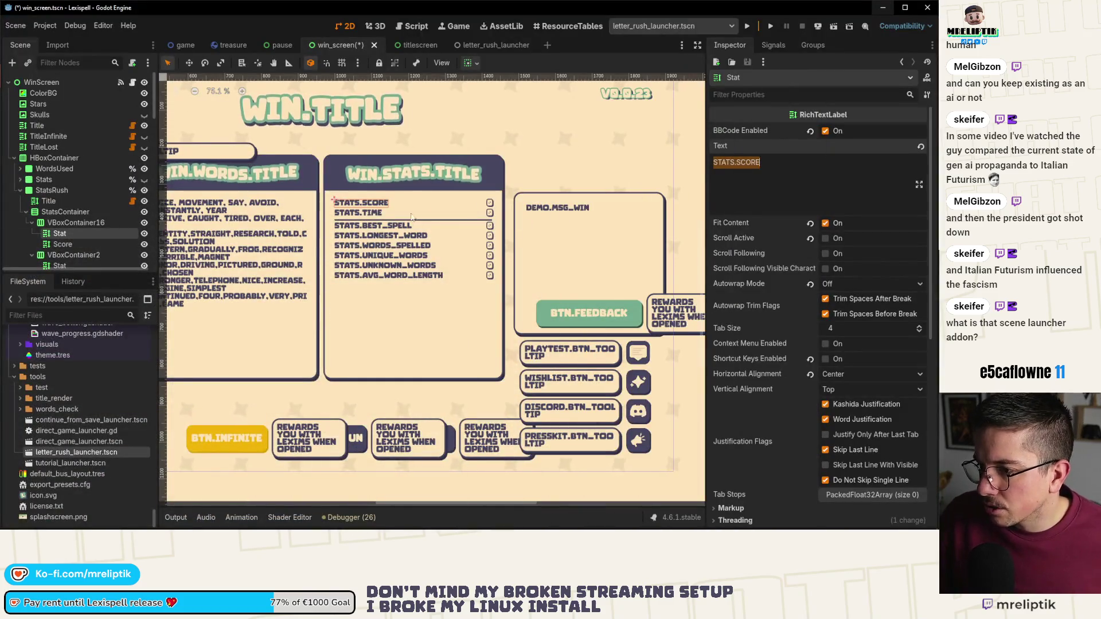
Step: Save win_screen, collapse StatsRush, and expand and select the Stats node
scroll(397, 234, down, 2)
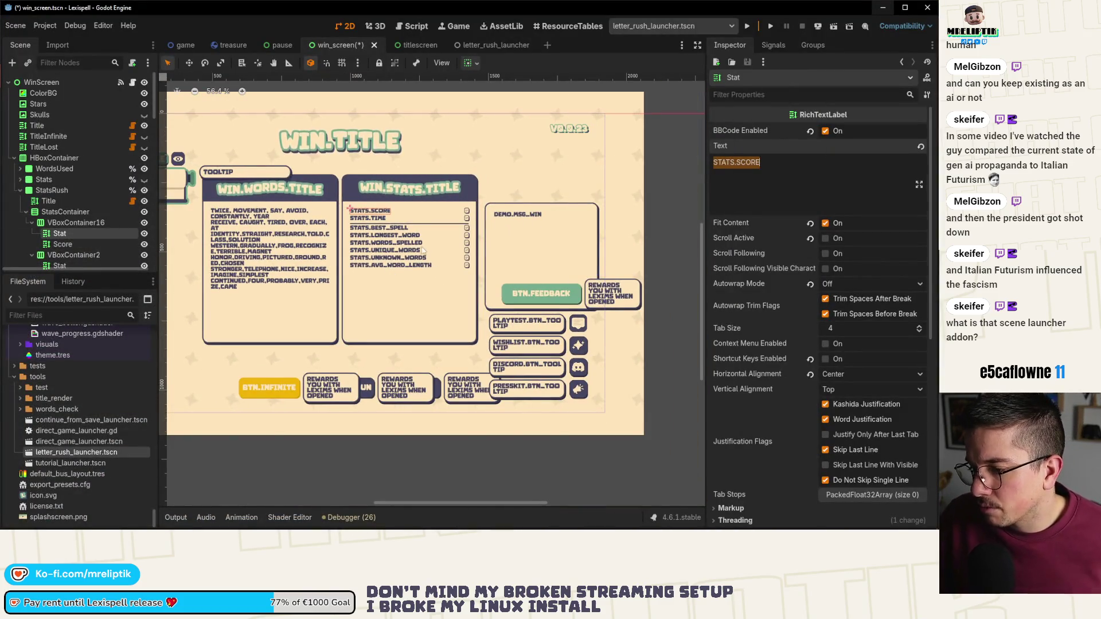
scroll(422, 249, down, 1)
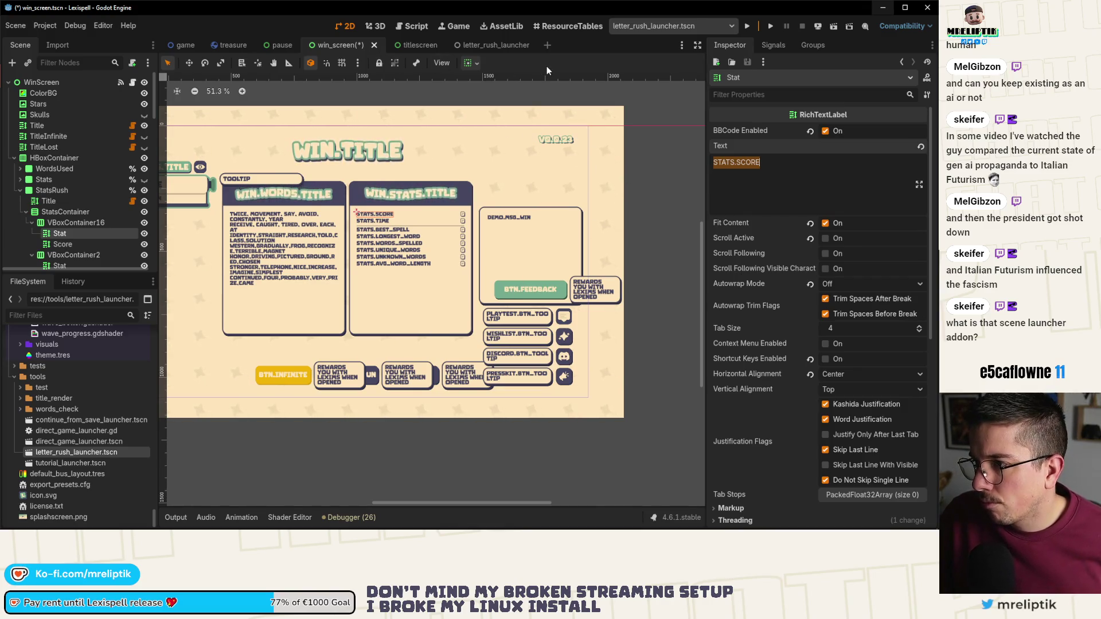
key(ctrl+s)
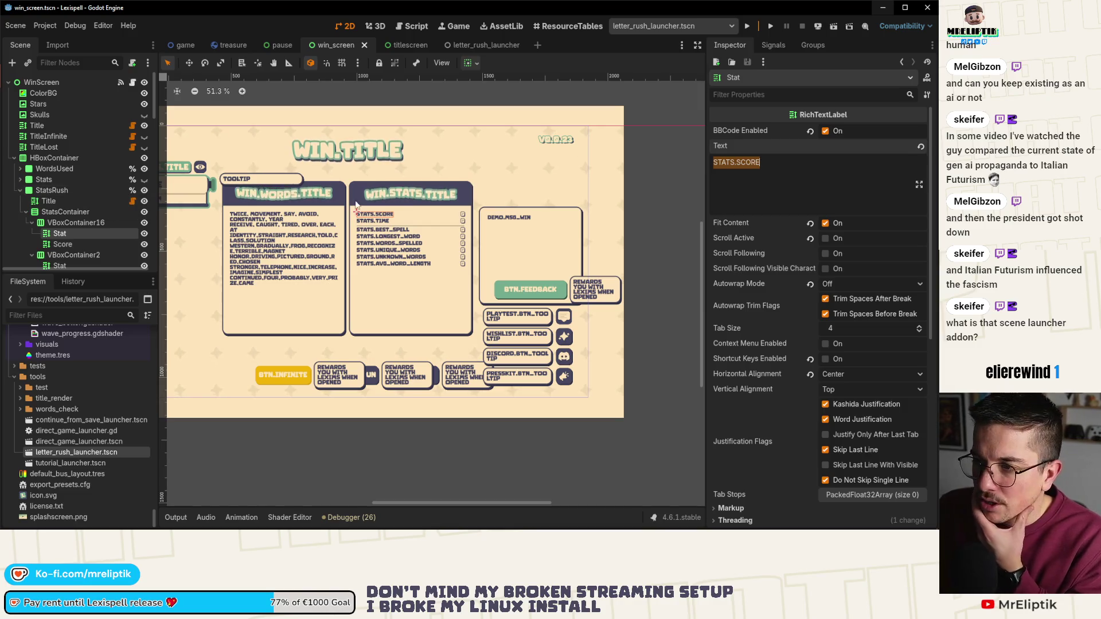
drag(334, 226, 360, 234)
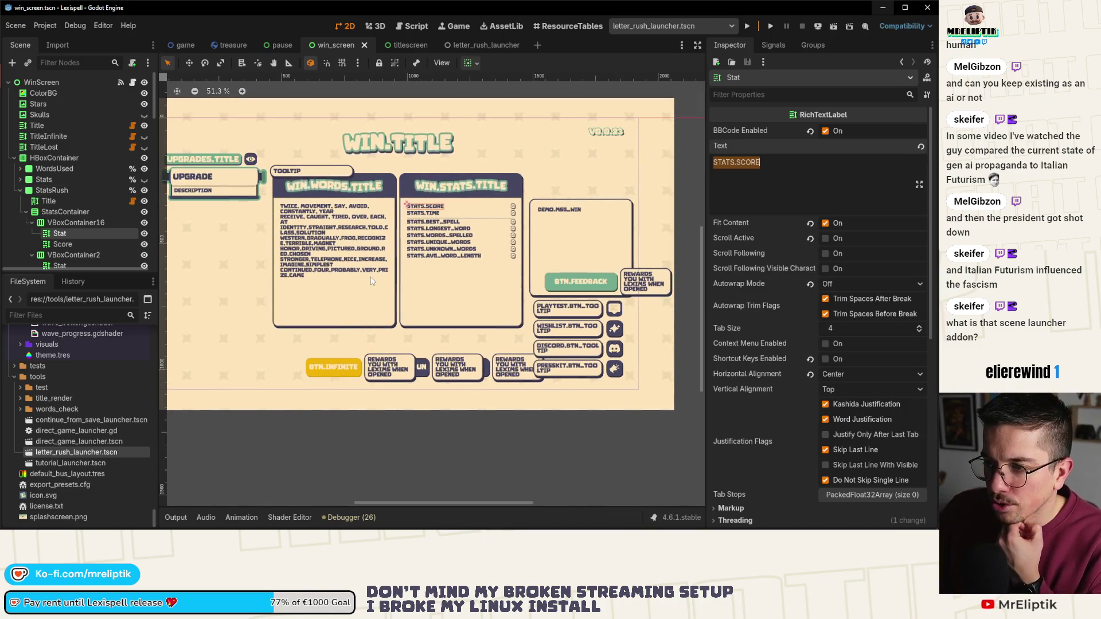
click(20, 191)
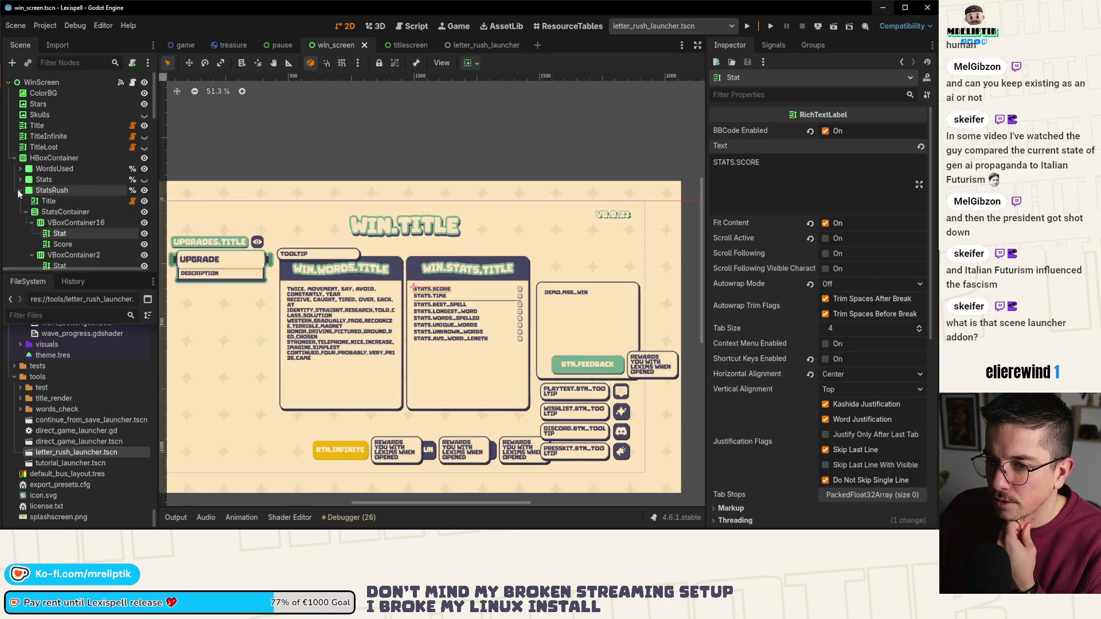
scroll(295, 207, down, 2)
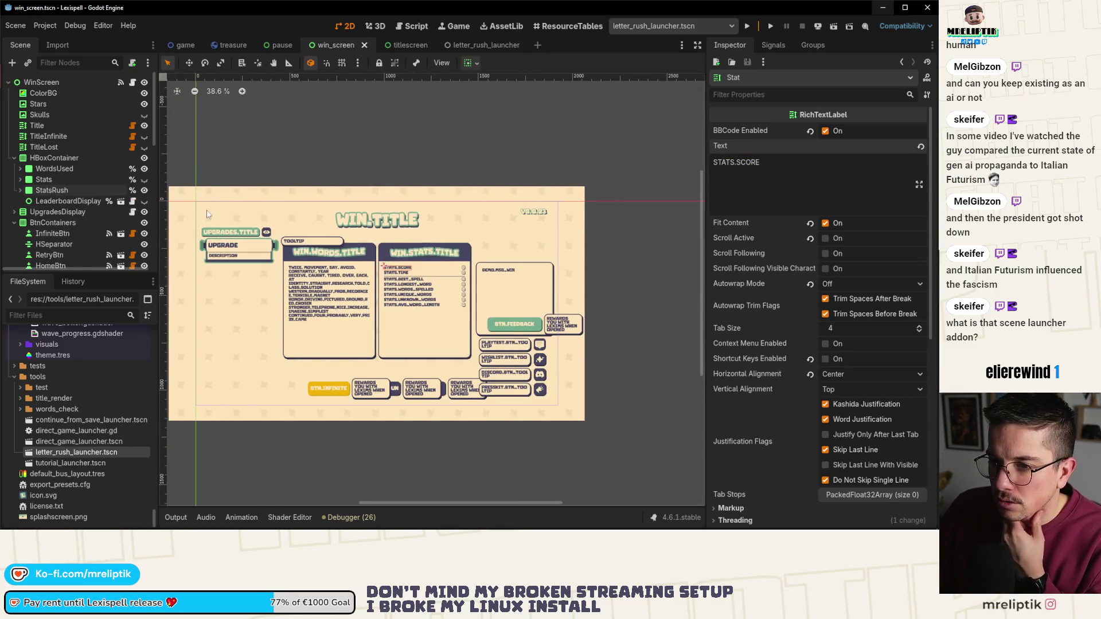
click(22, 181)
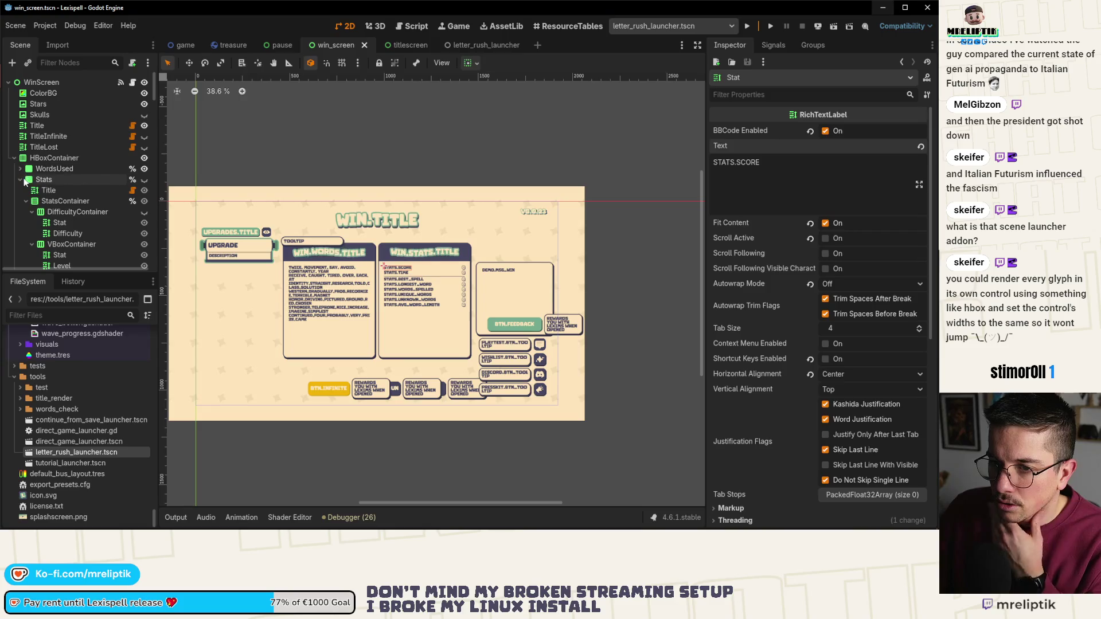
click(24, 181)
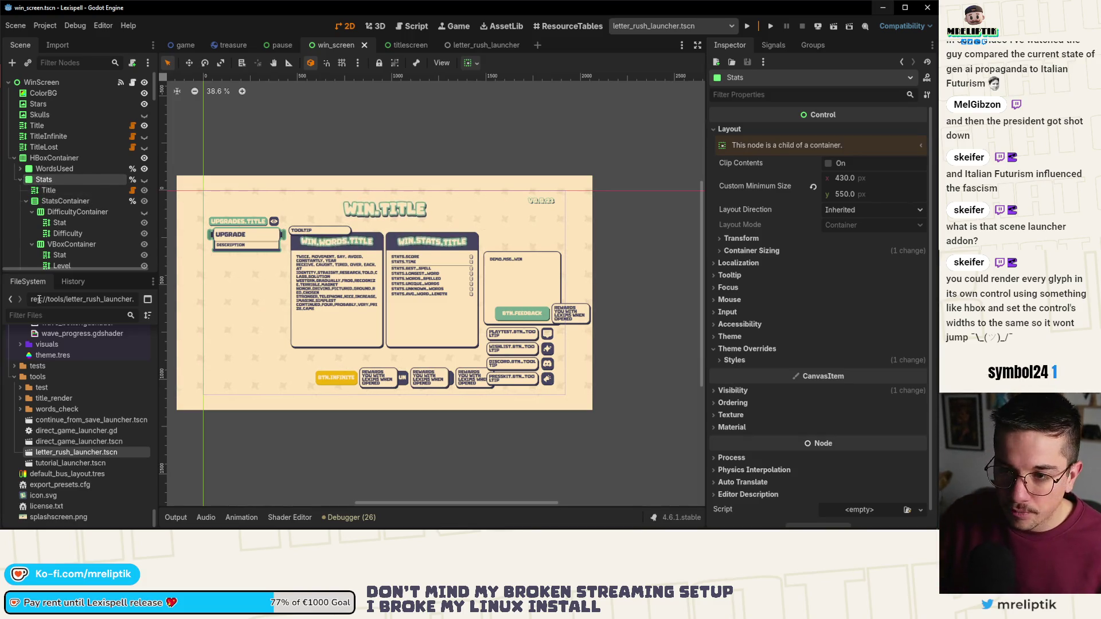
Step: Close the letter_rush_launcher and title screen scene tabs so win_screen is showing
click(402, 44)
click(465, 46)
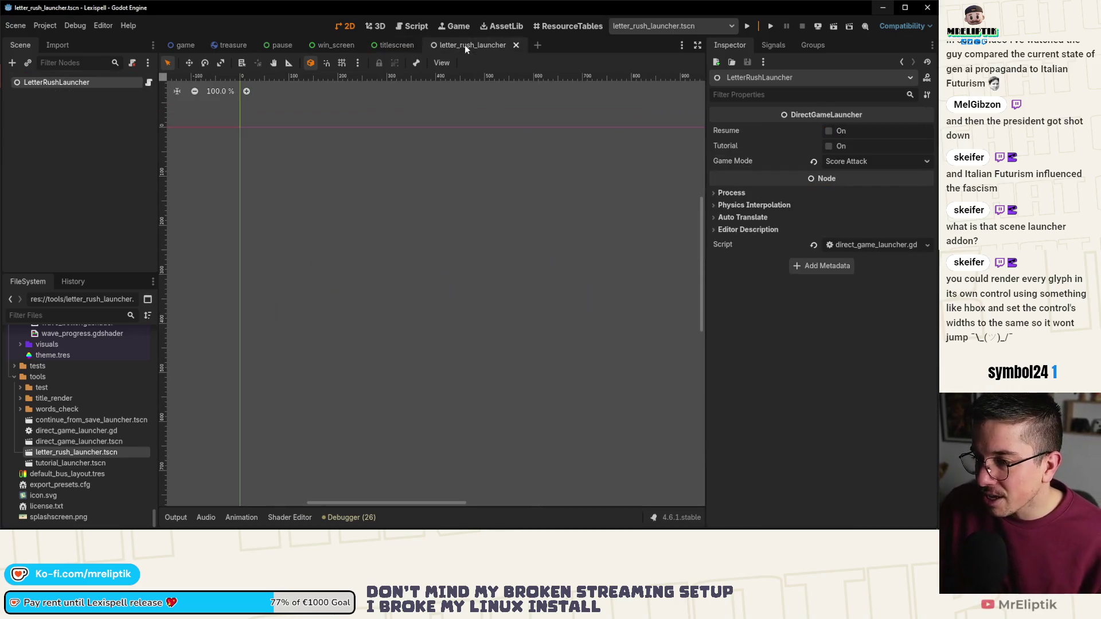
middle_click(464, 45)
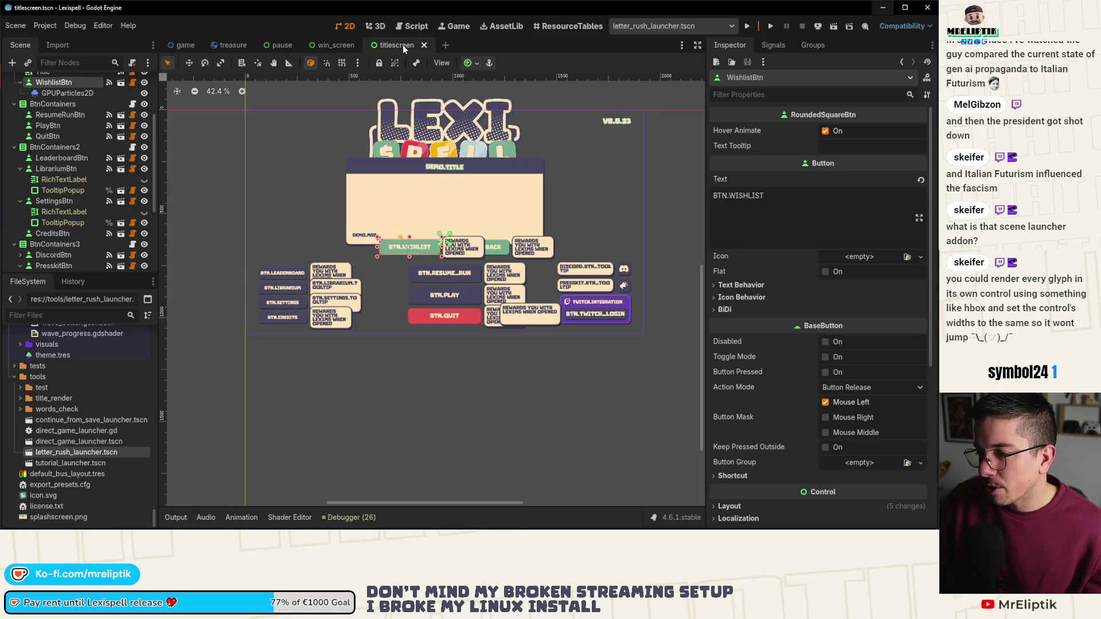
click(424, 45)
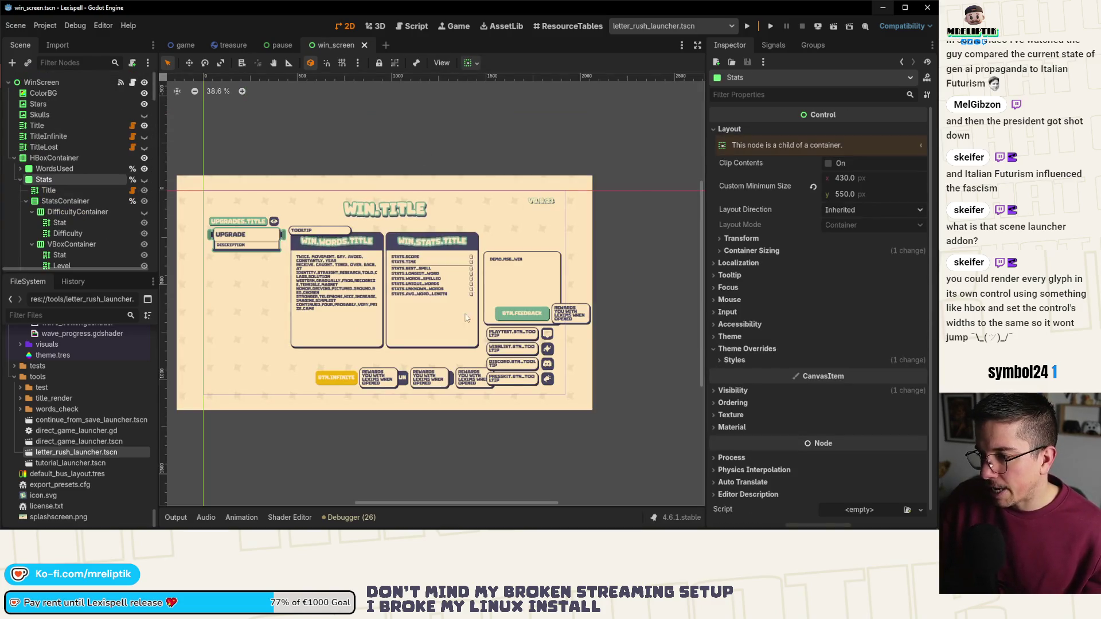
Step: Check the win_screen Stats panel, save the scene, and switch to the localization spreadsheet
scroll(525, 296, up, 2)
scroll(335, 258, down, 4)
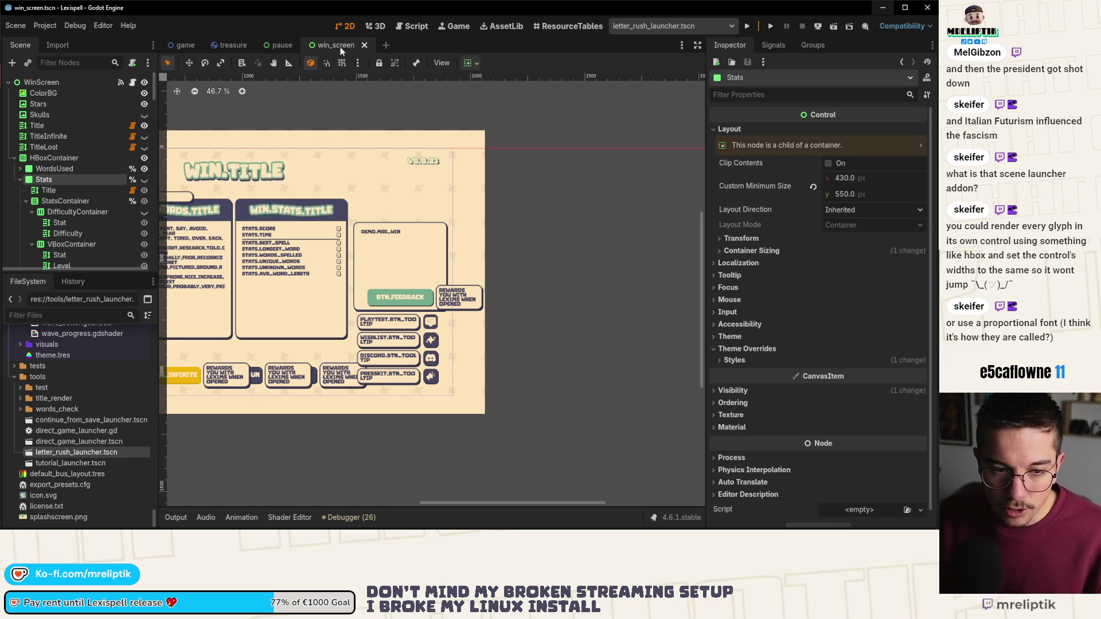
scroll(326, 277, up, 5)
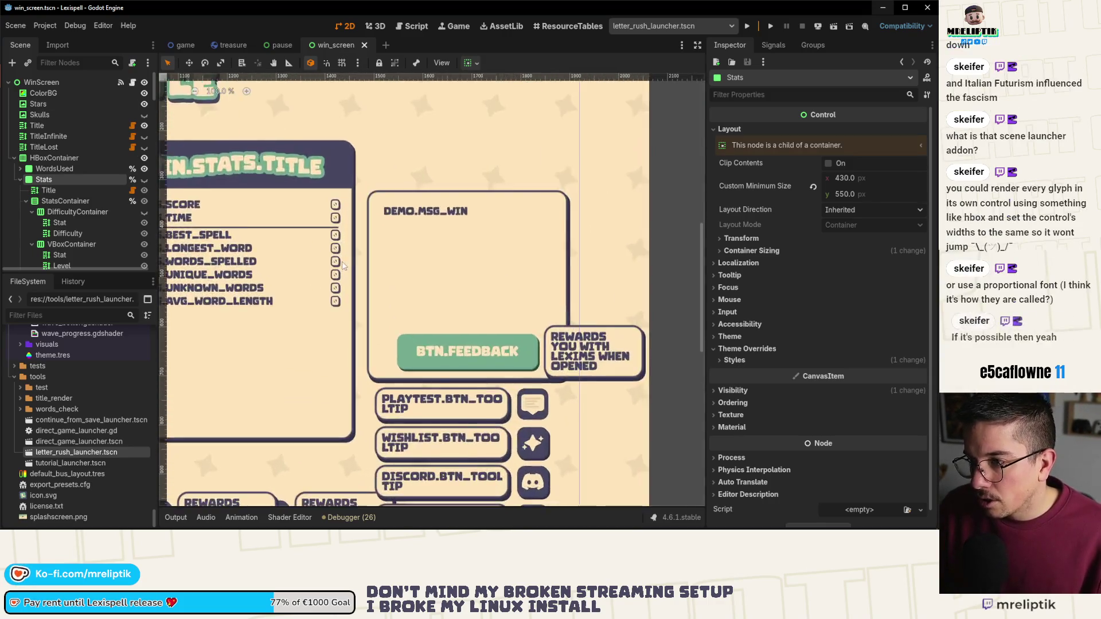
scroll(327, 278, left, 3)
key(ctrl+s)
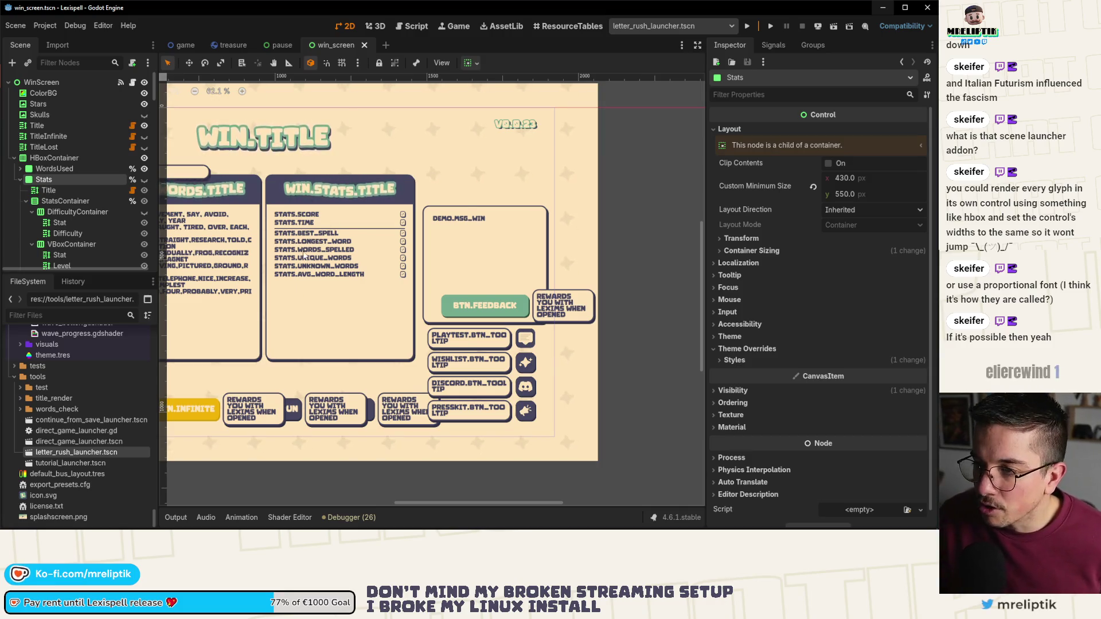
scroll(300, 255, down, 6)
key(f)
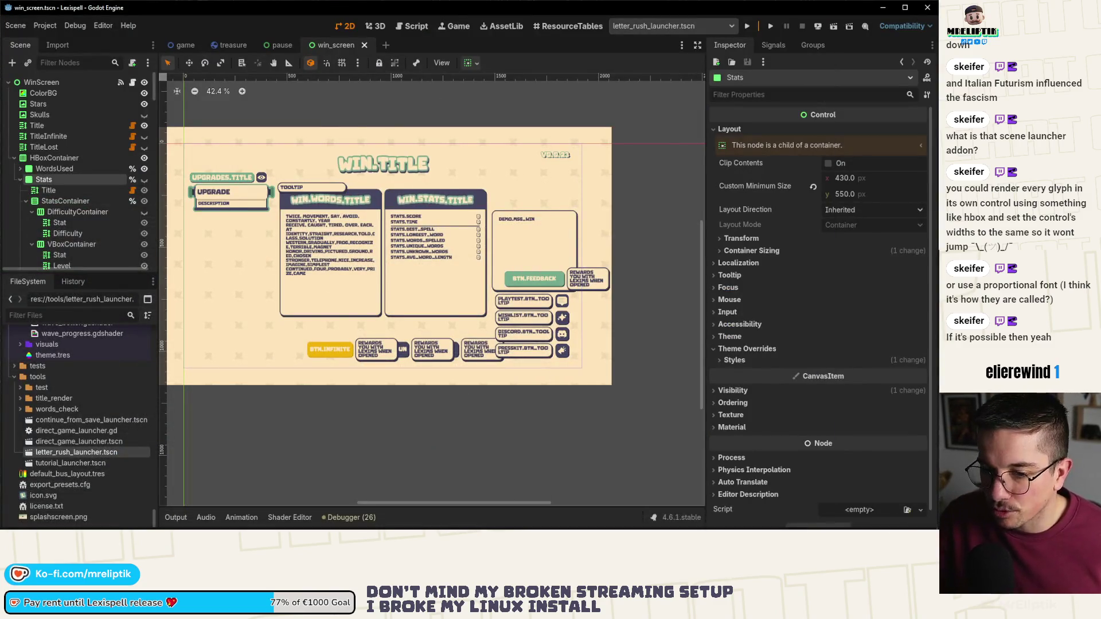
key(alt+Tab)
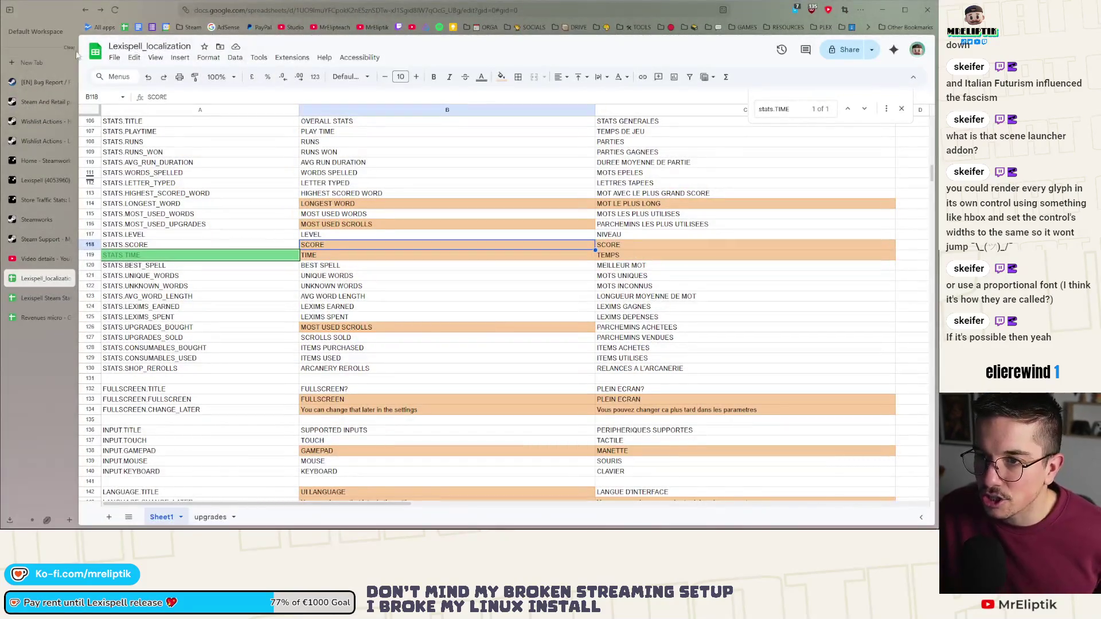
Step: Download the Lexispell_localization sheet as a .csv file and return to Godot
click(116, 60)
mouse_move(207, 177)
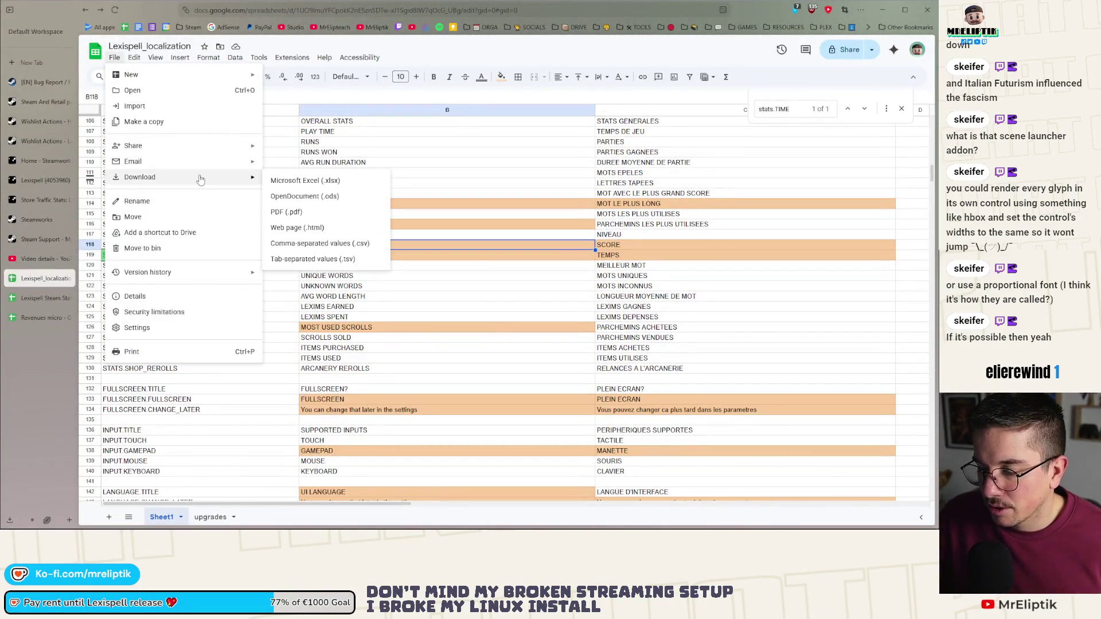
click(319, 244)
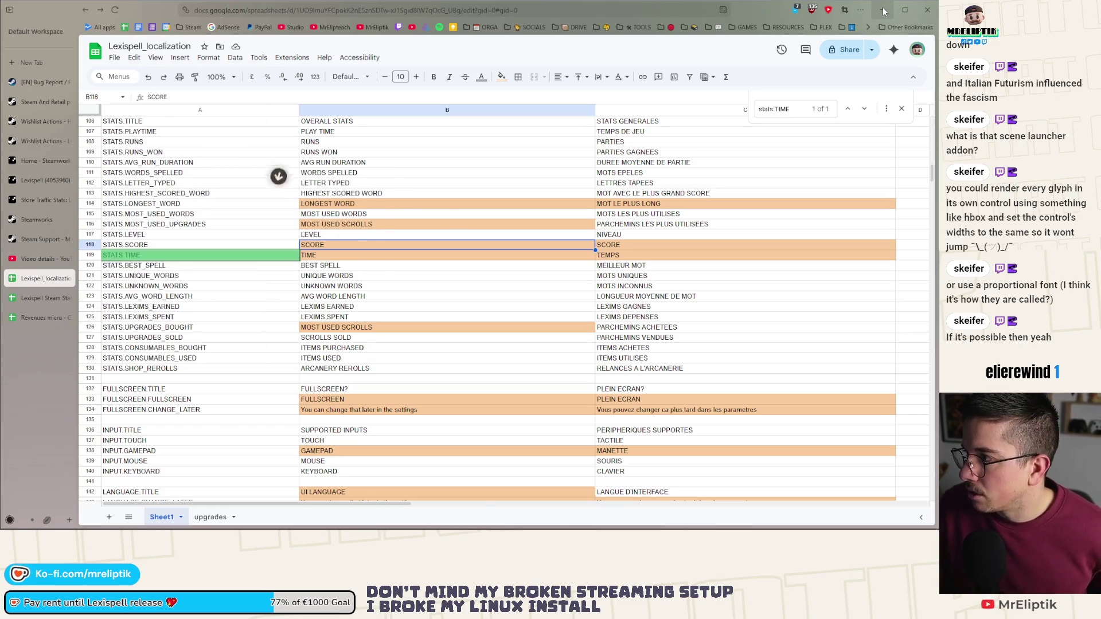
key(alt+Tab)
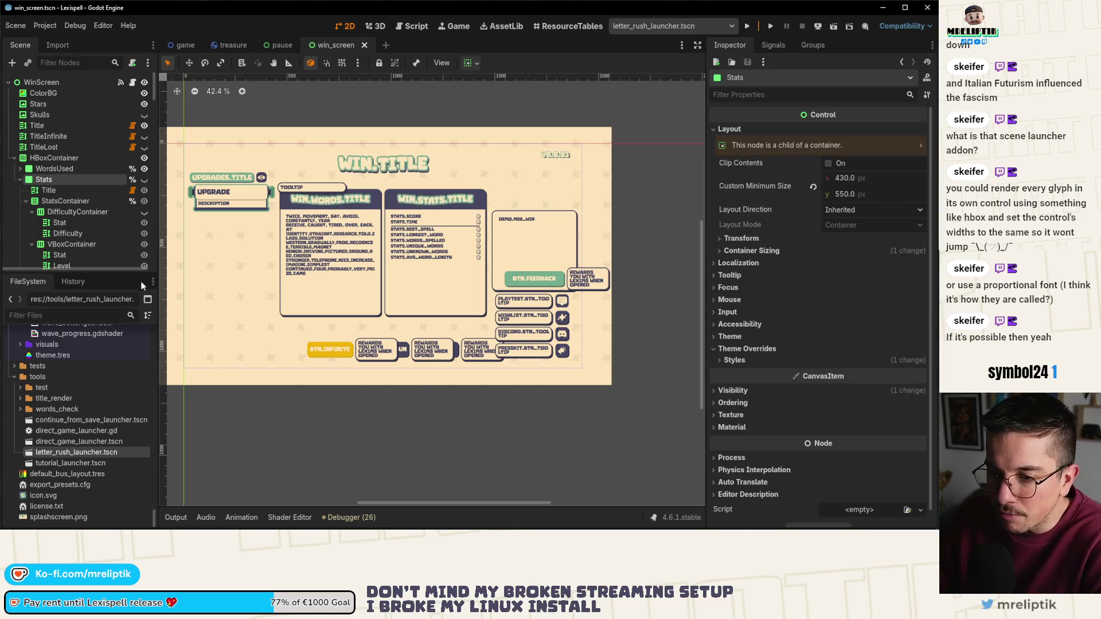
Step: Zoom out the 2D canvas and run letter_rush_launcher.tscn in the Game view
scroll(390, 111, down, 4)
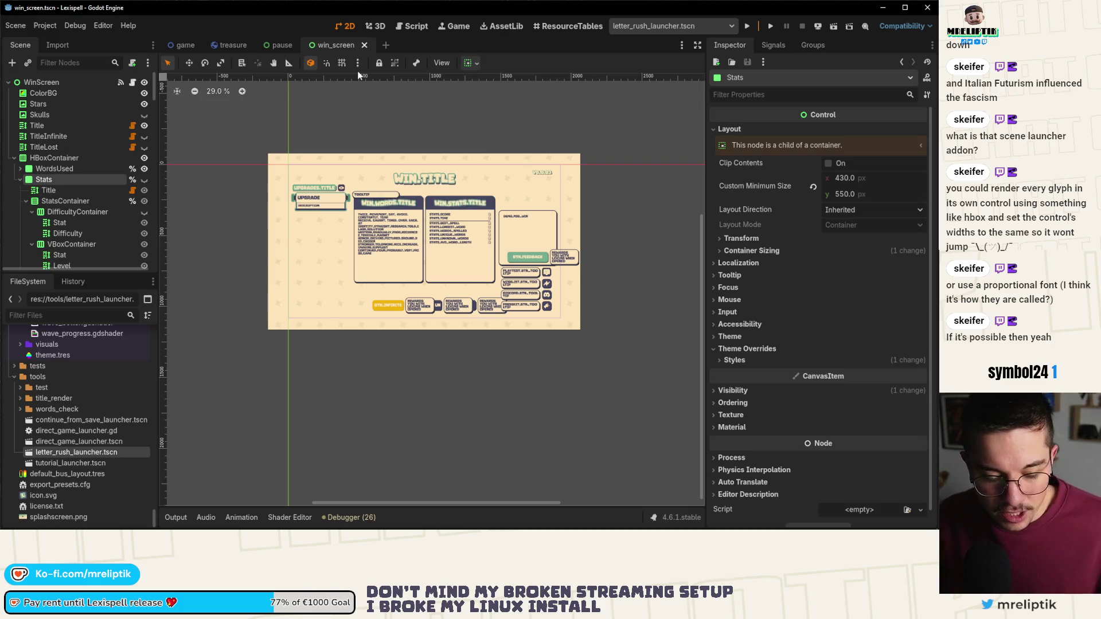
click(747, 27)
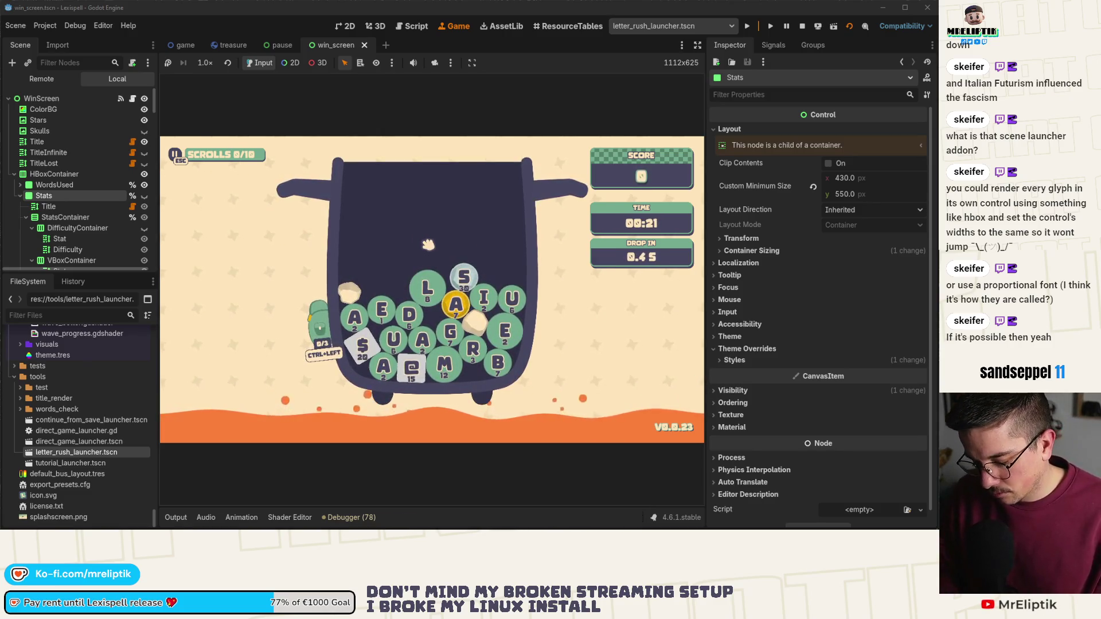
Step: Submit the words SA, DEAL, BUM and DOLL in the running score attack round
text(sa)
key(Return)
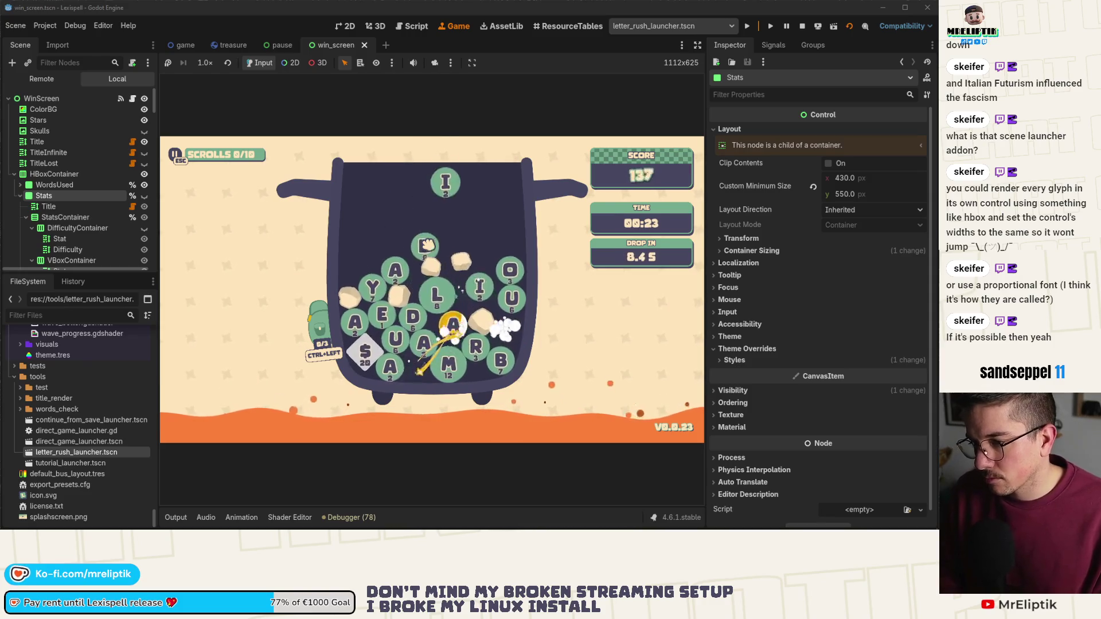
text(deal)
key(Return)
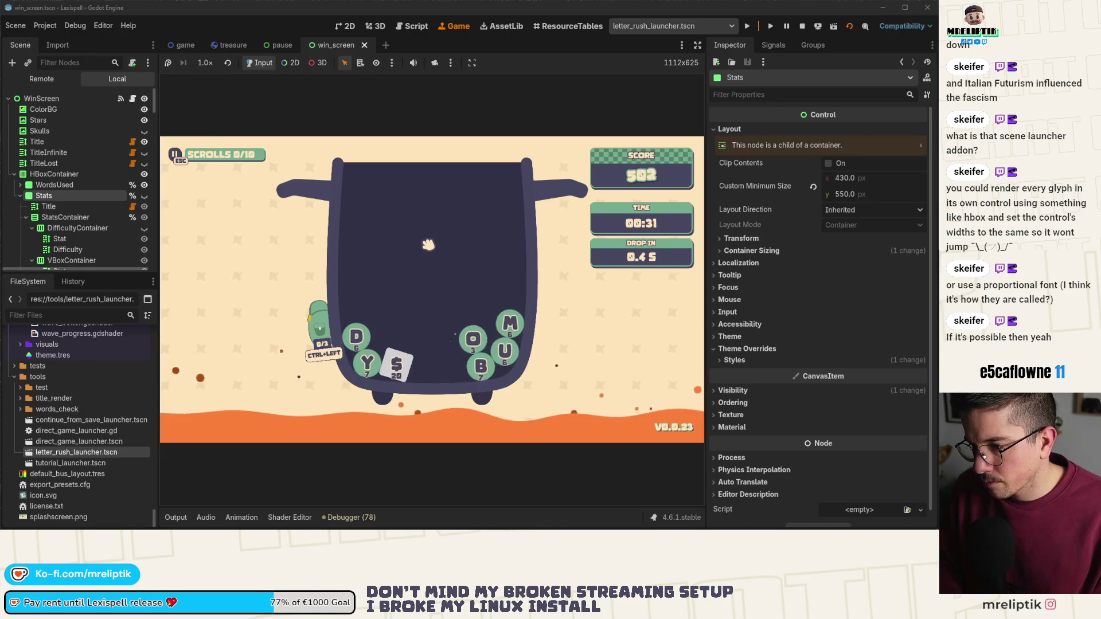
text(bum)
key(Return)
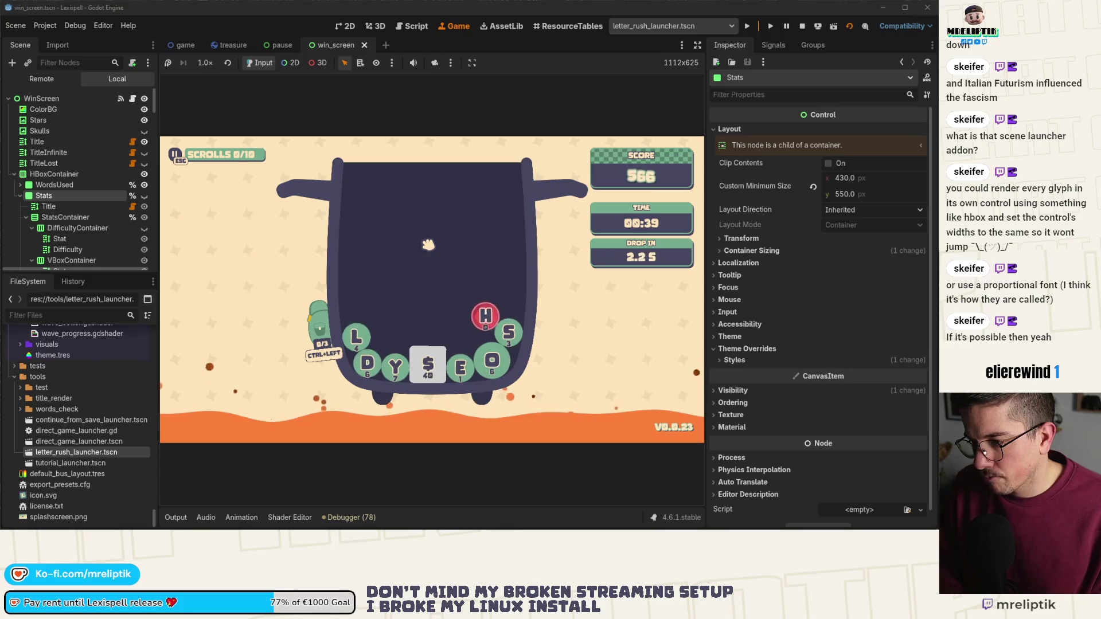
text(dol)
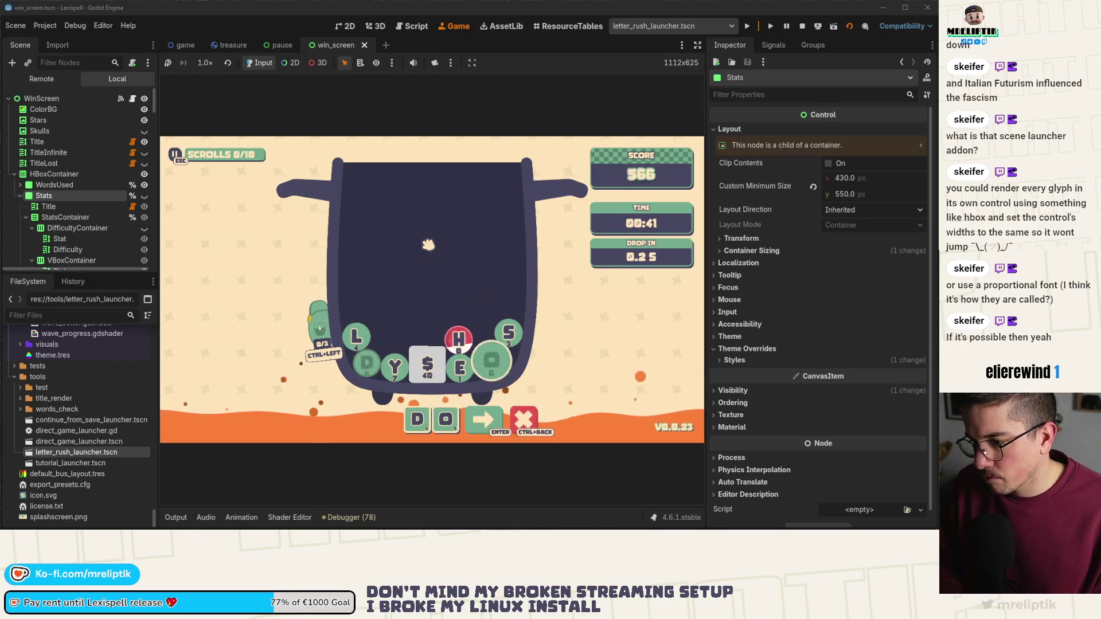
text(l)
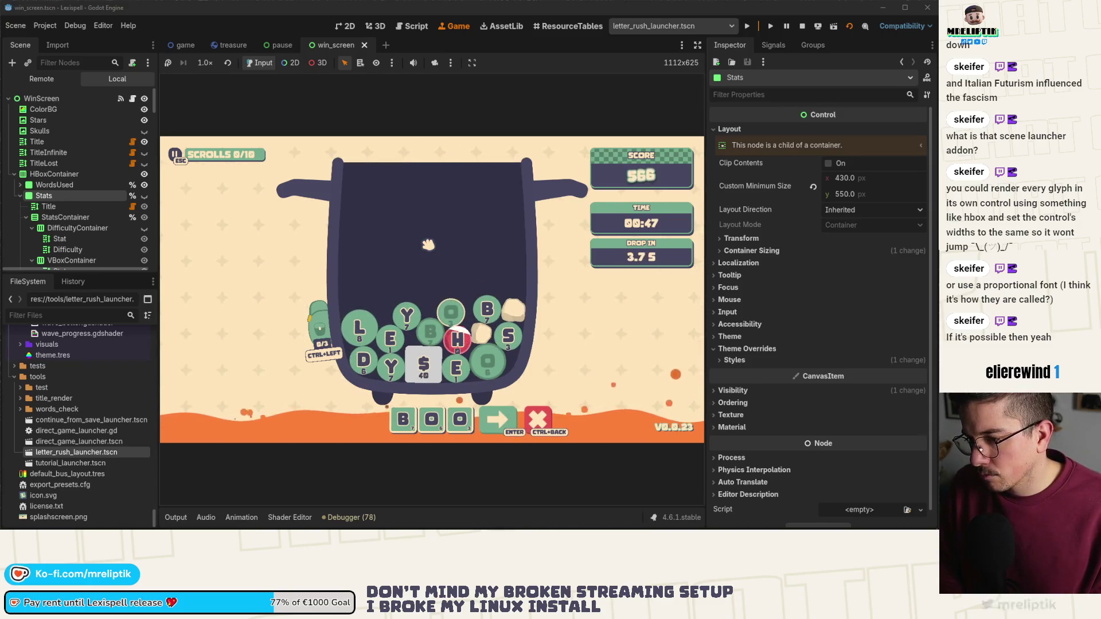
key(Return)
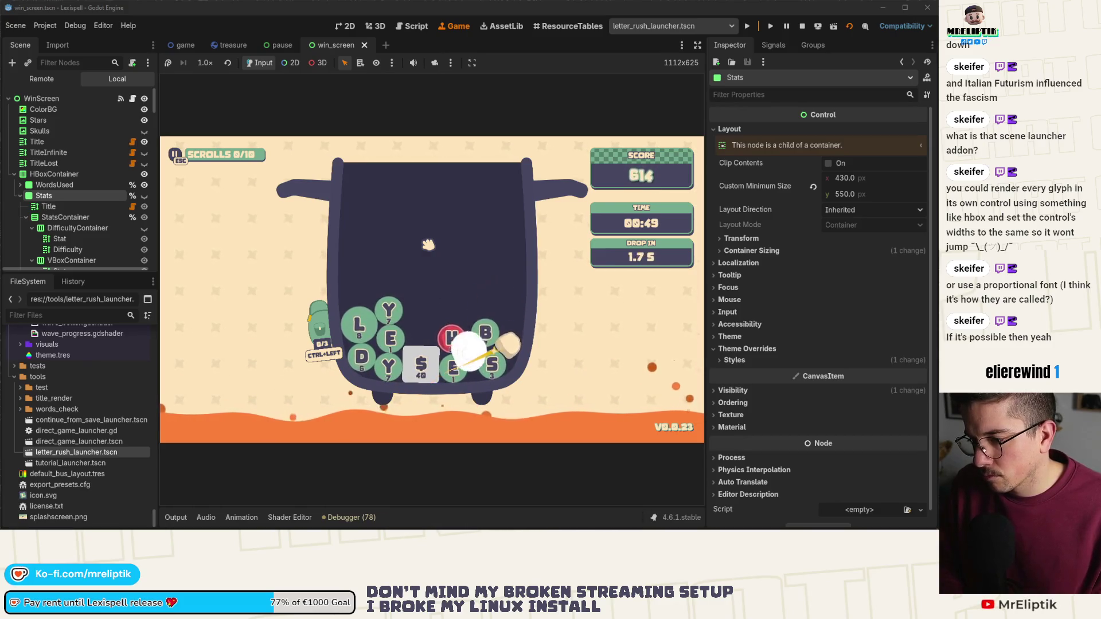
Step: Keep scoring by submitting SEED, YE, ROT and RAIL as the timer runs
text(seed)
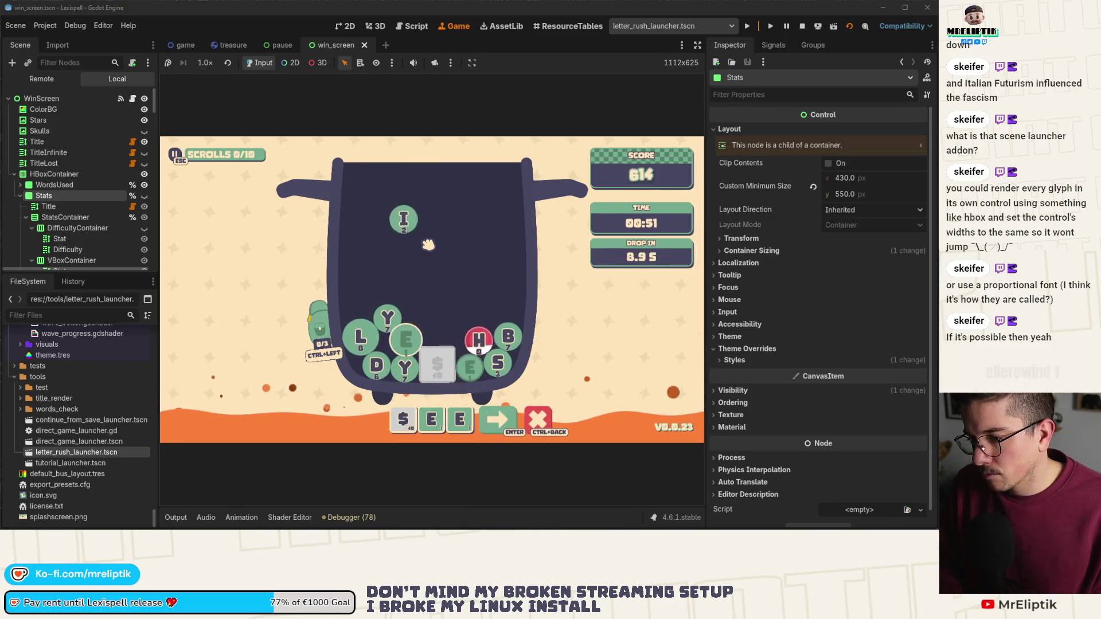
key(Return)
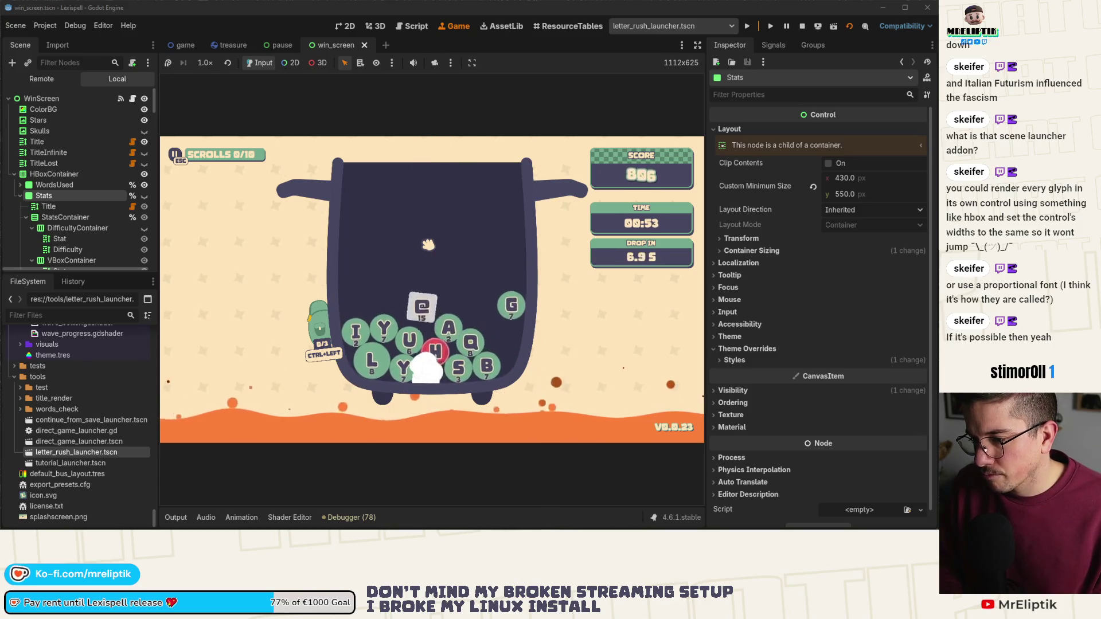
text(busy)
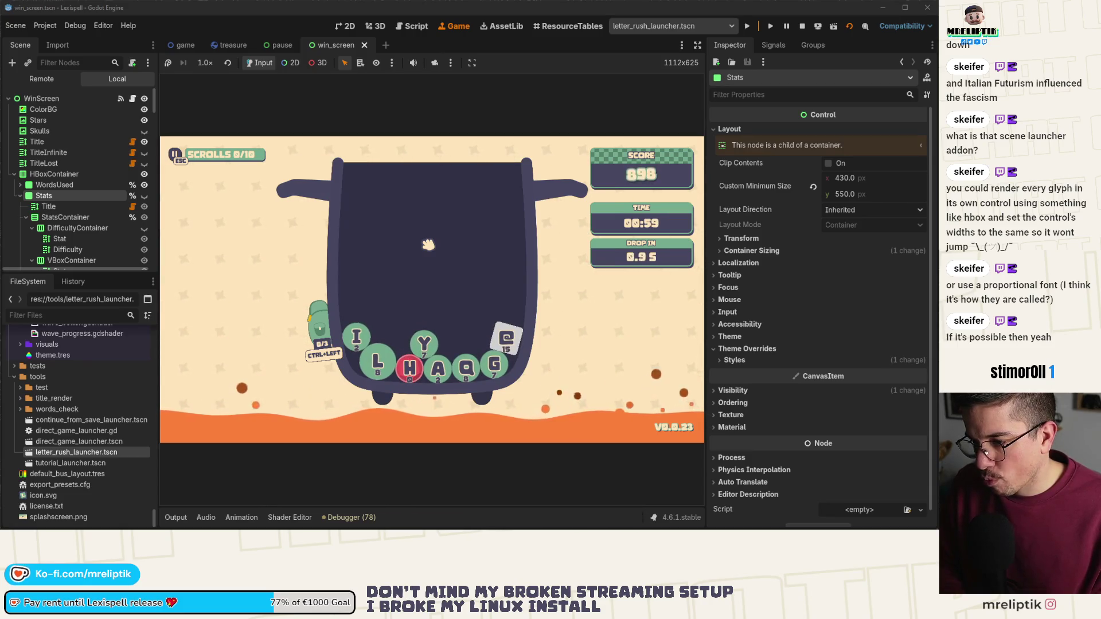
text(ye)
key(Return)
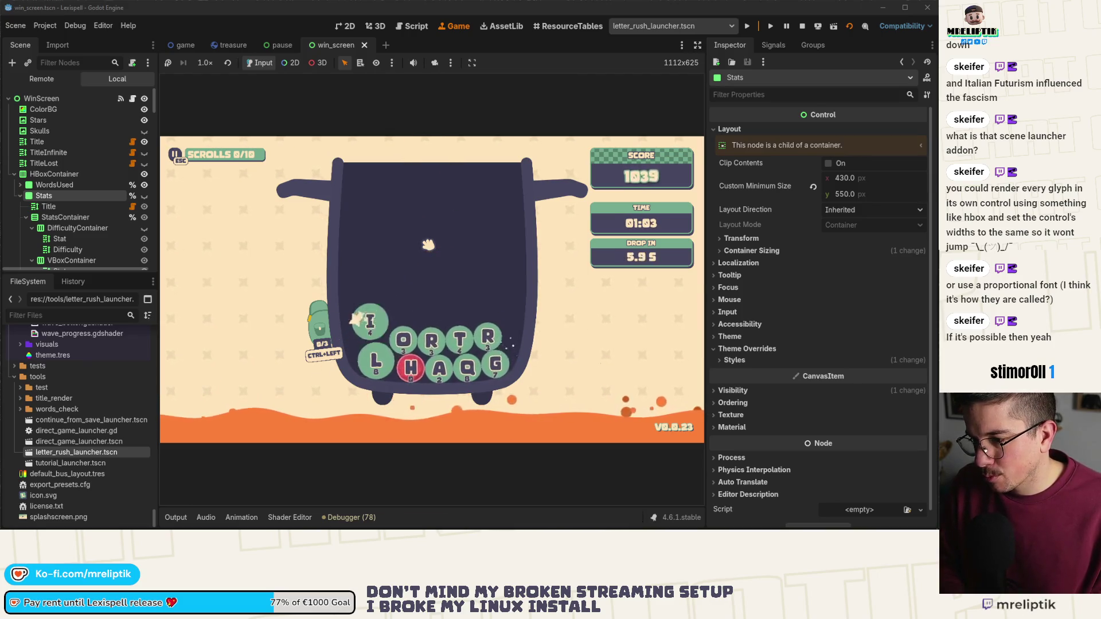
text(ot)
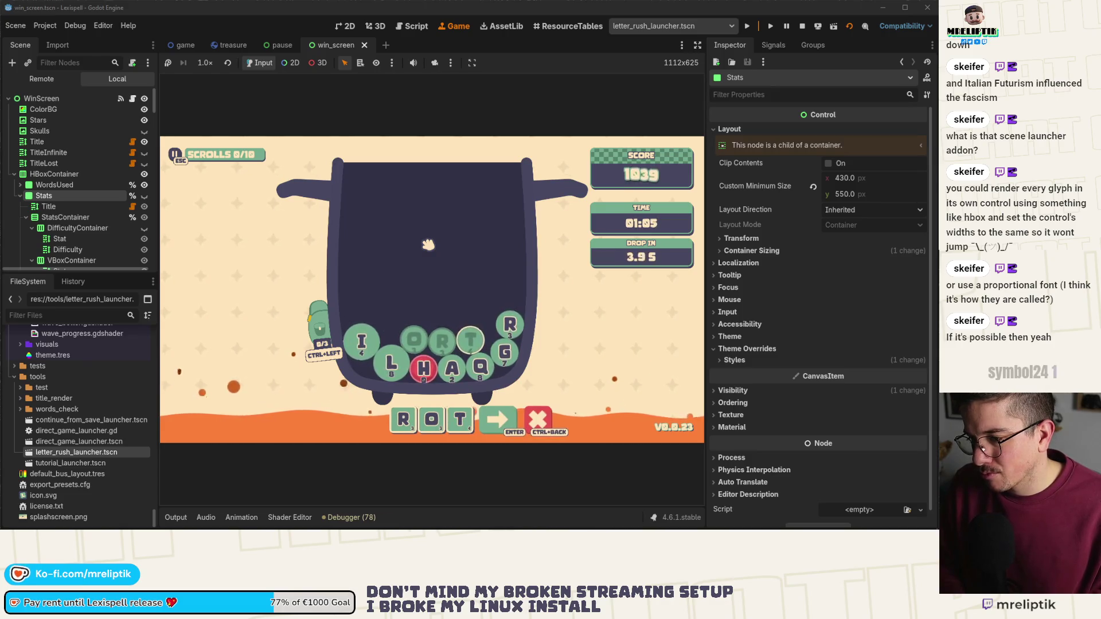
key(Return)
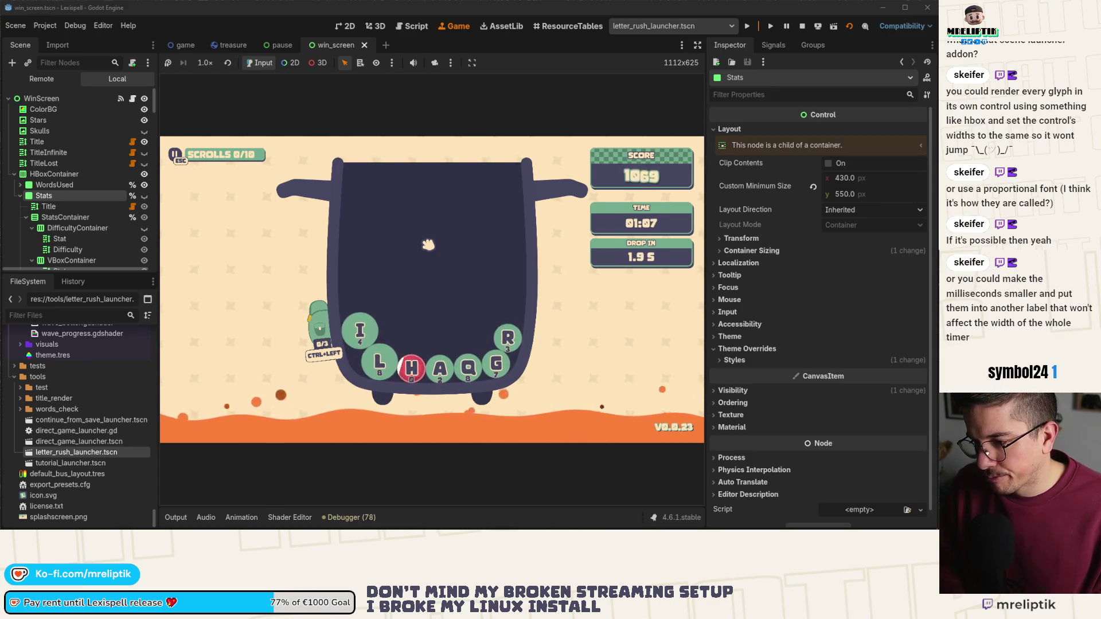
key(Return)
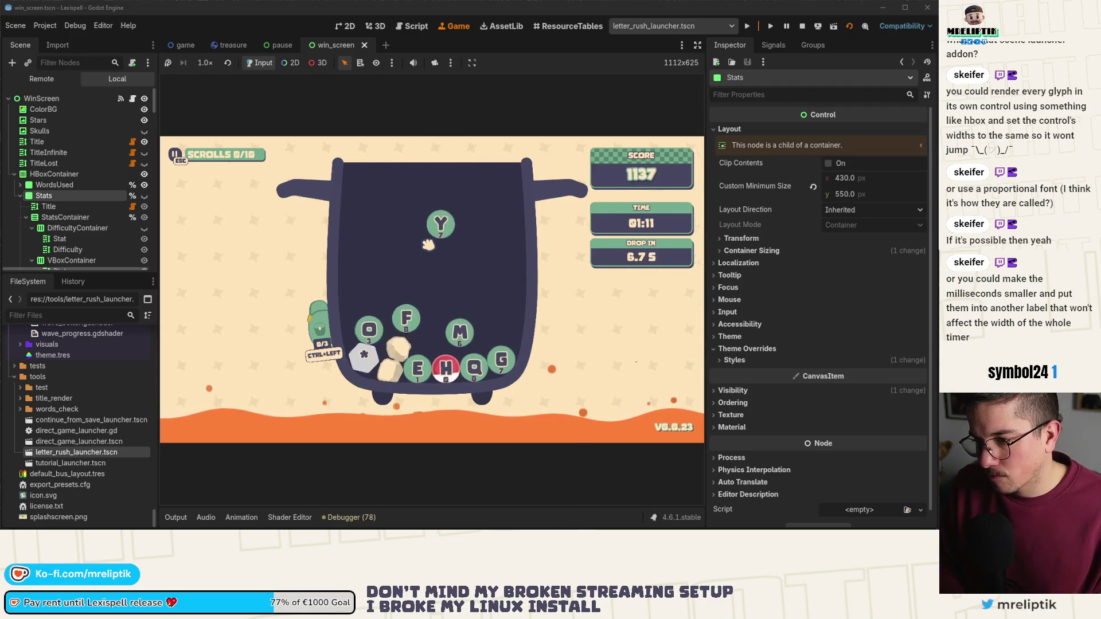
text(f)
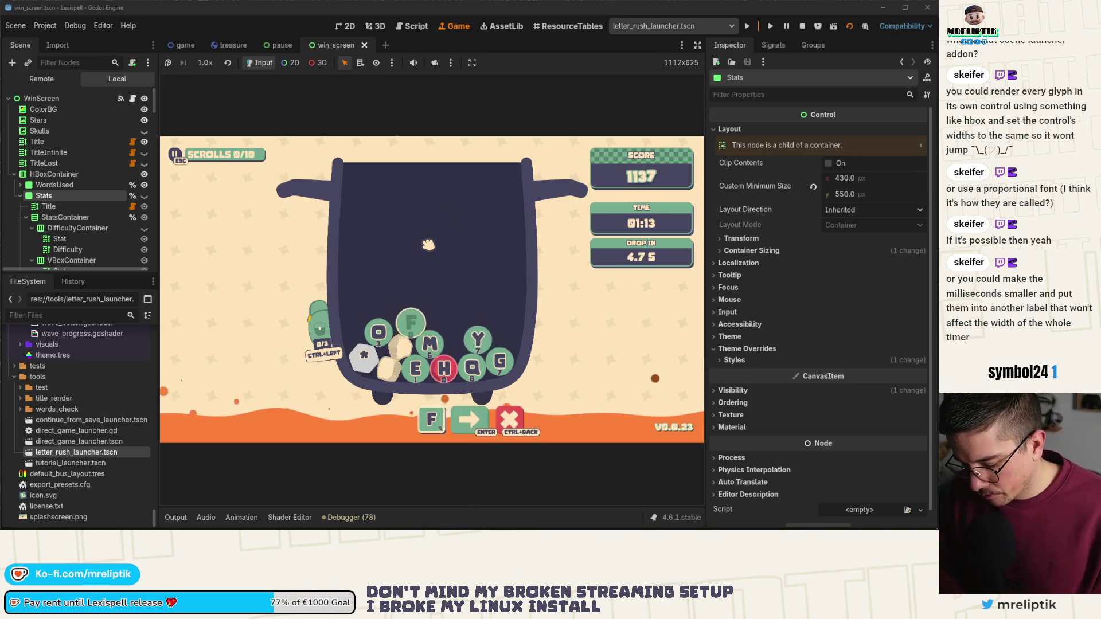